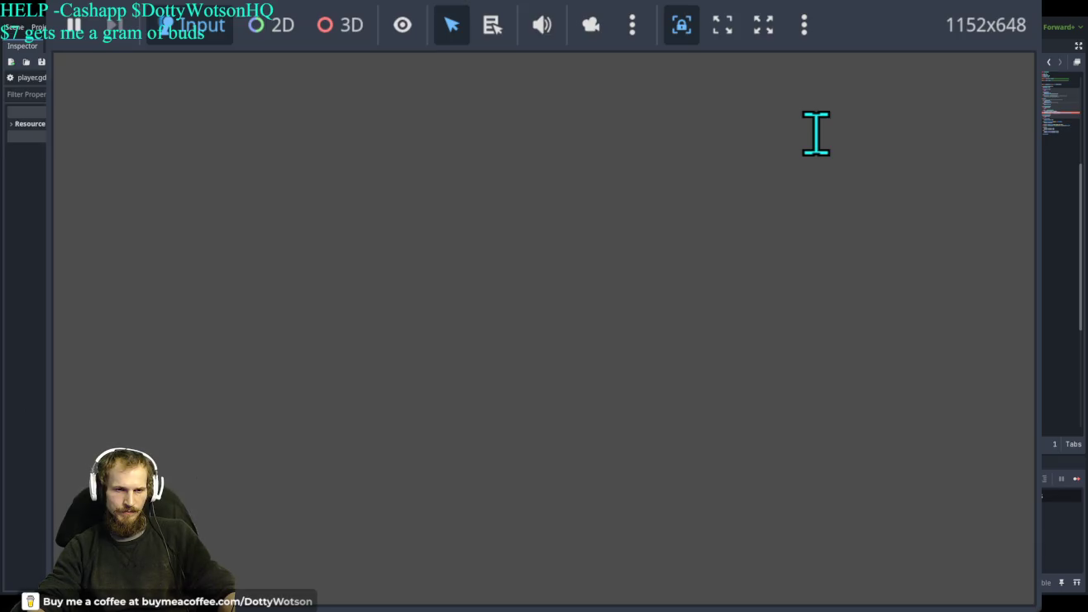
Stop the running game, then relaunch it in its 1152x648 game window.
scroll(1062, 106, "up", 5)
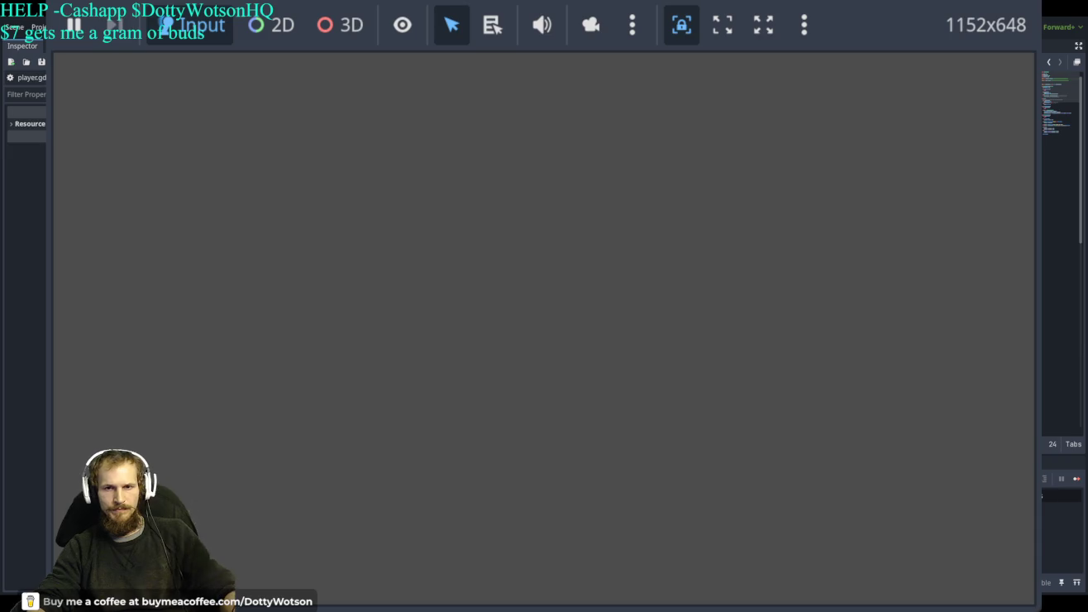
key("F8")
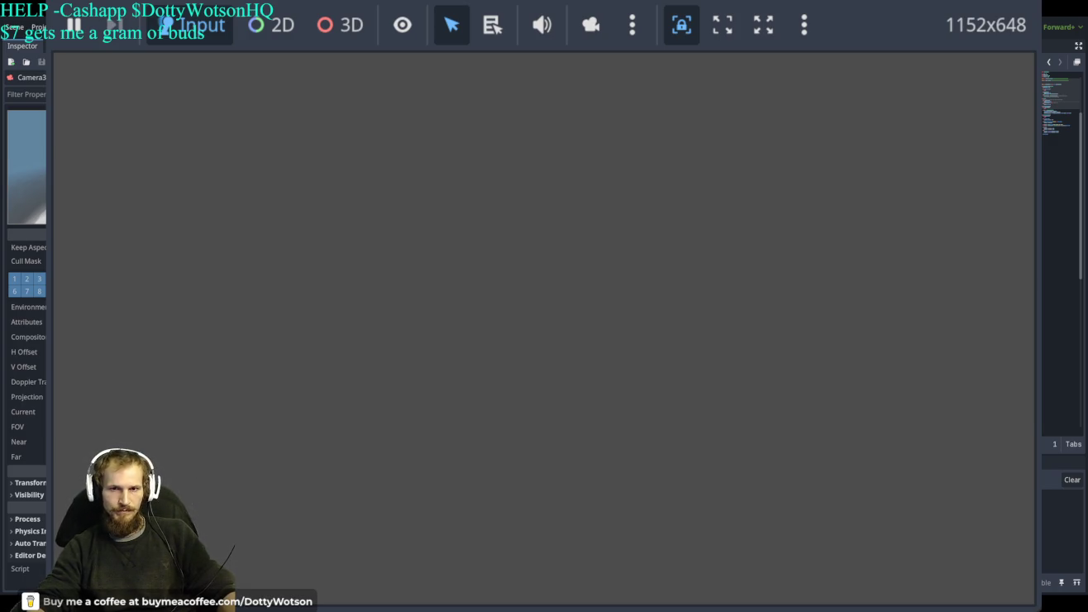
key("F5")
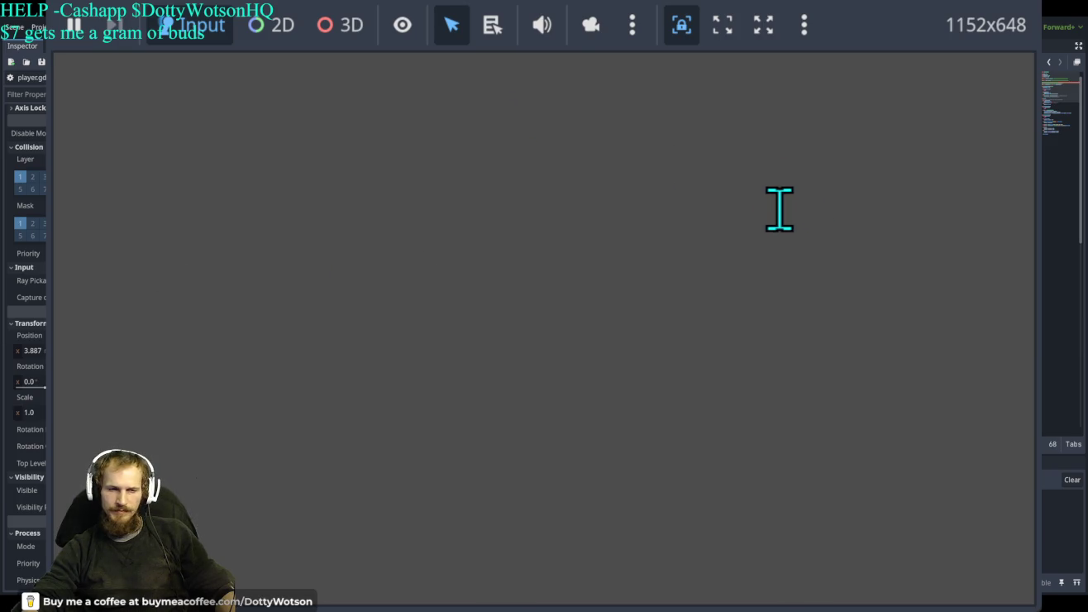
Undo the last two edits in player.gd.
key("ctrl+z")
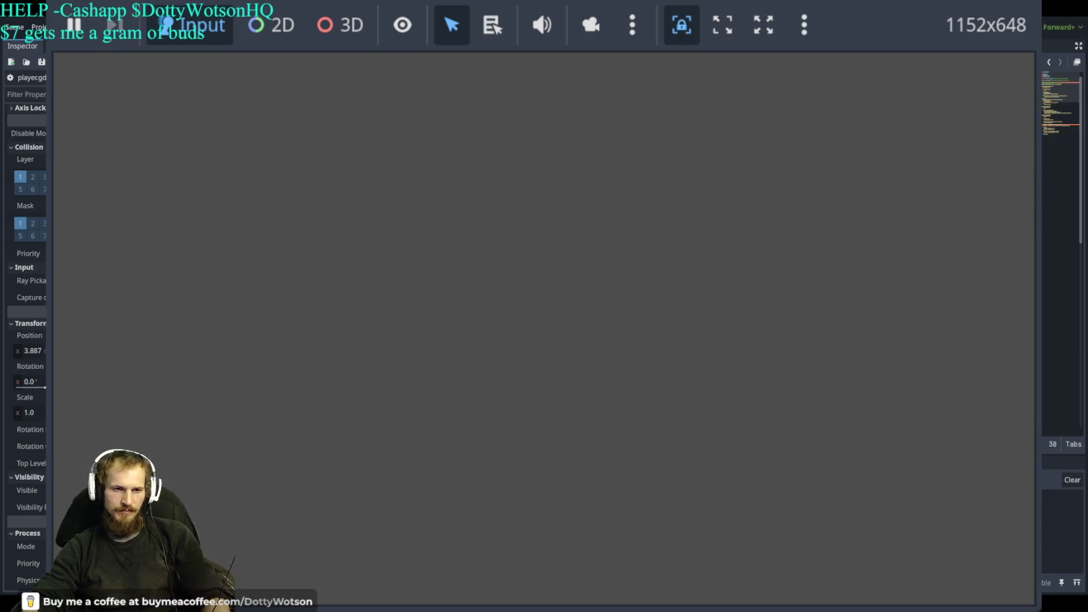
key("ctrl+z")
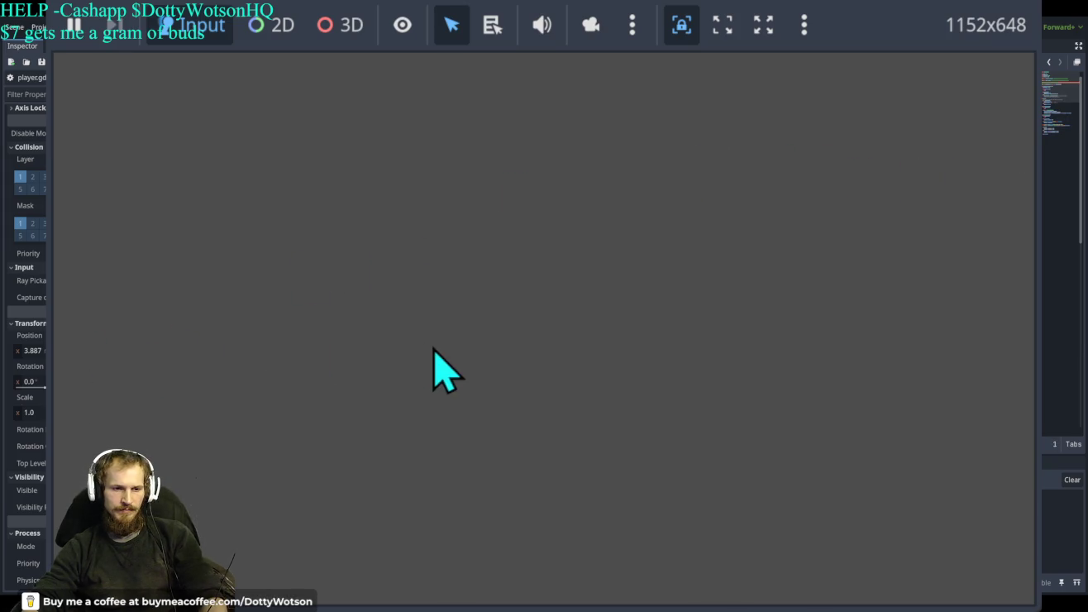
left_click(463, 414)
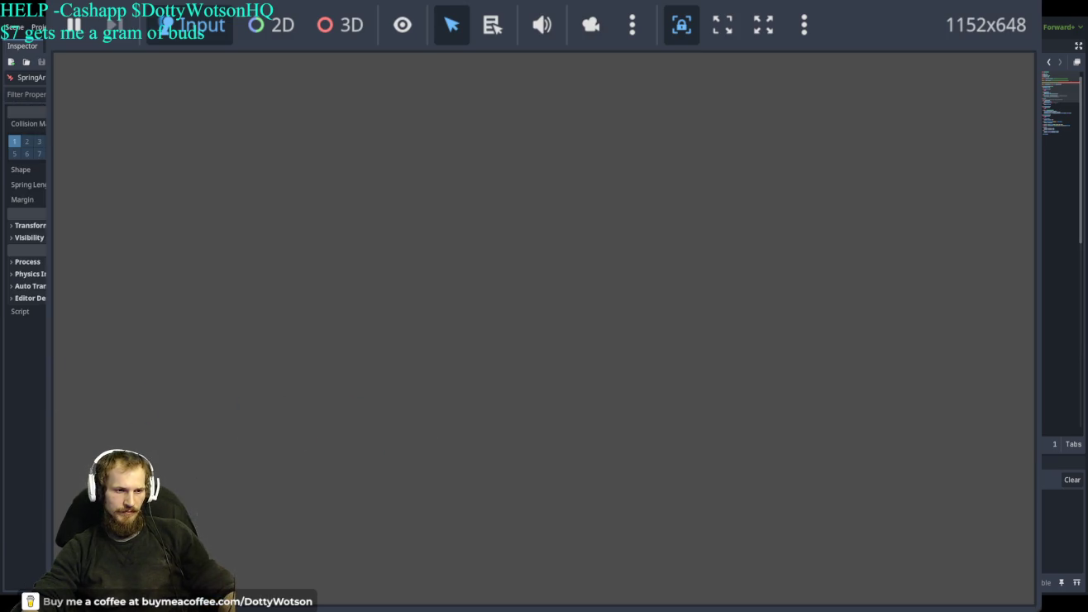
Inspect the Camera3D node's properties, then rerun the game and stop it.
left_click(365, 194)
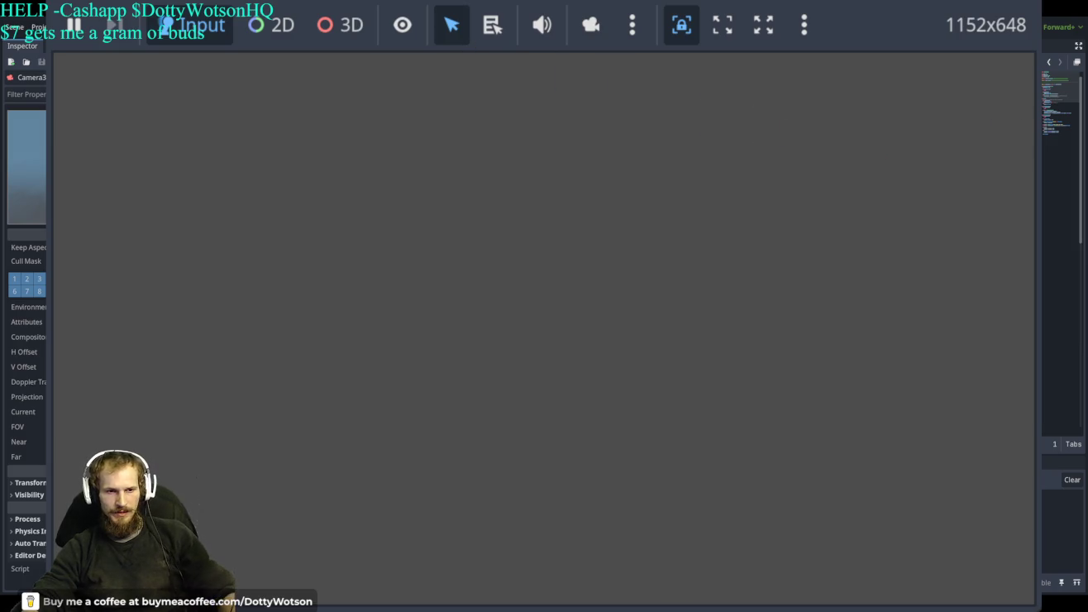
key("F5")
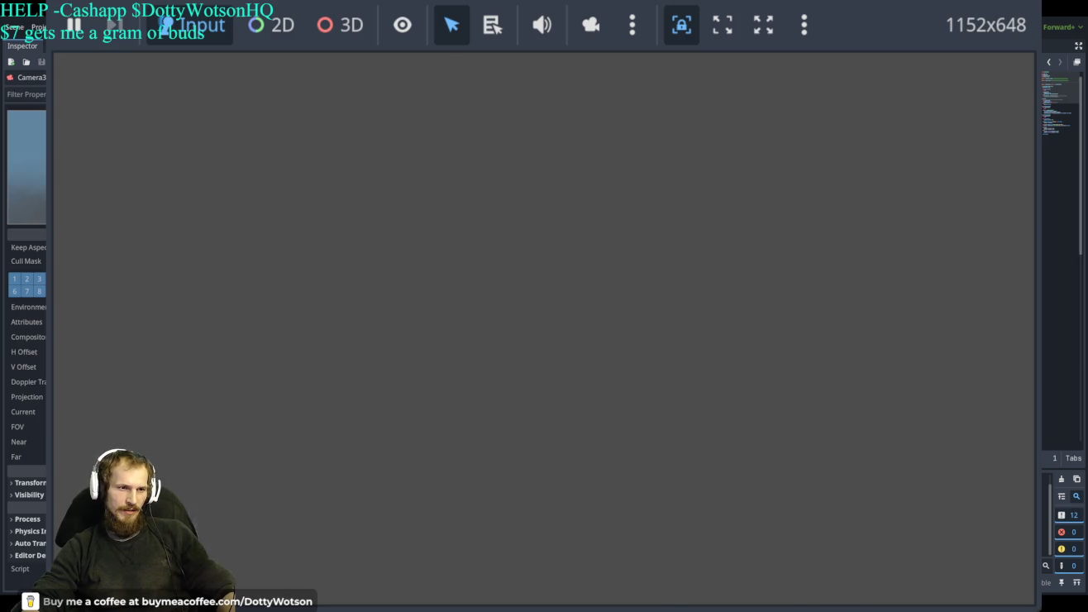
key("F8")
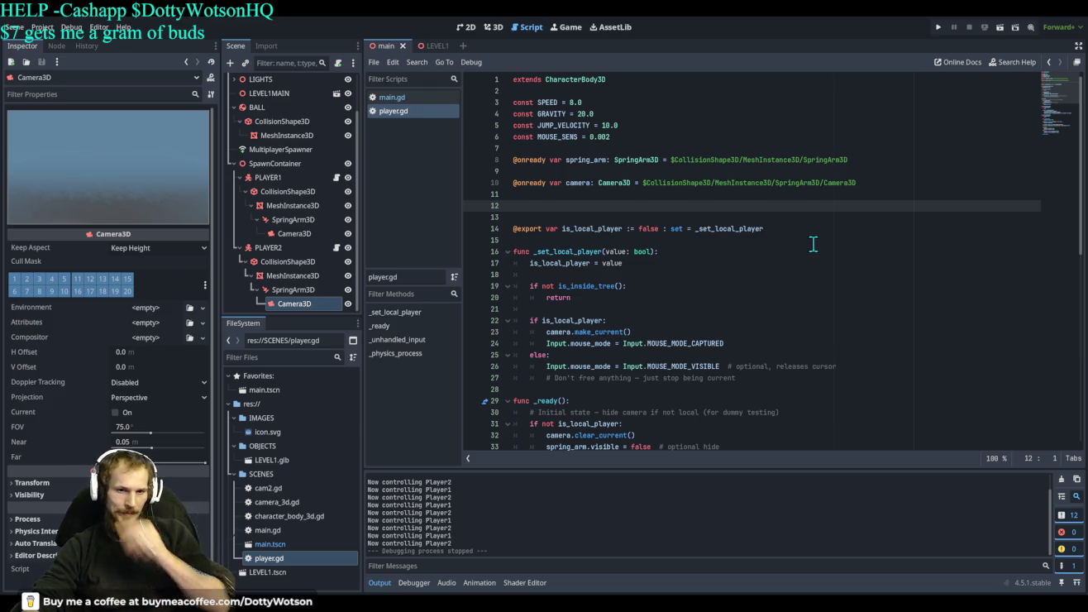
Launch the game to view the capsule characters on the low-poly grey hills.
left_click(938, 27)
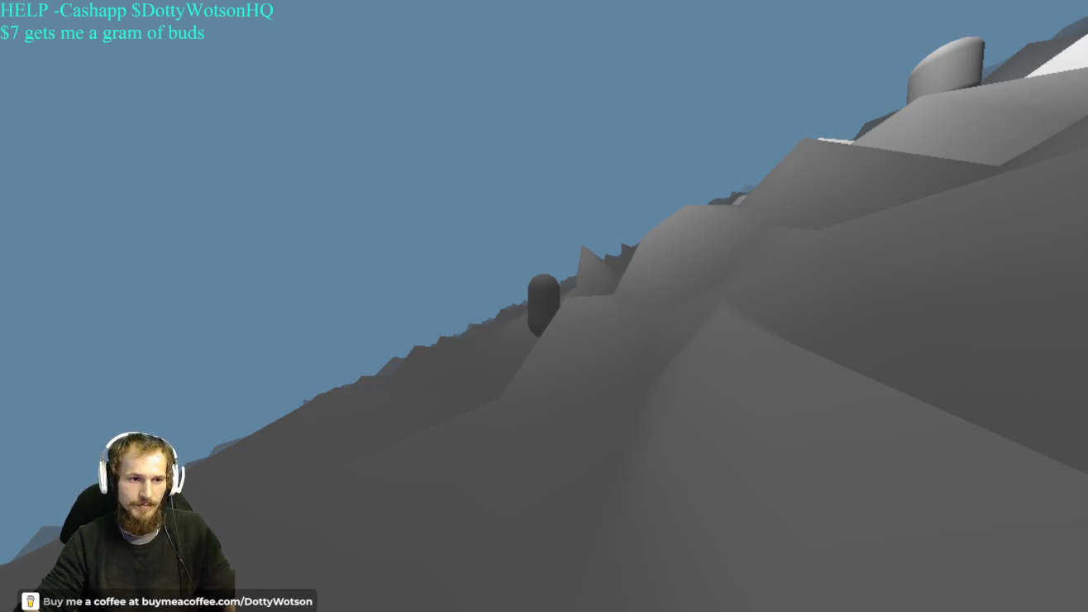
Stop the game, returning to player.gd with the output log reset.
key("F8")
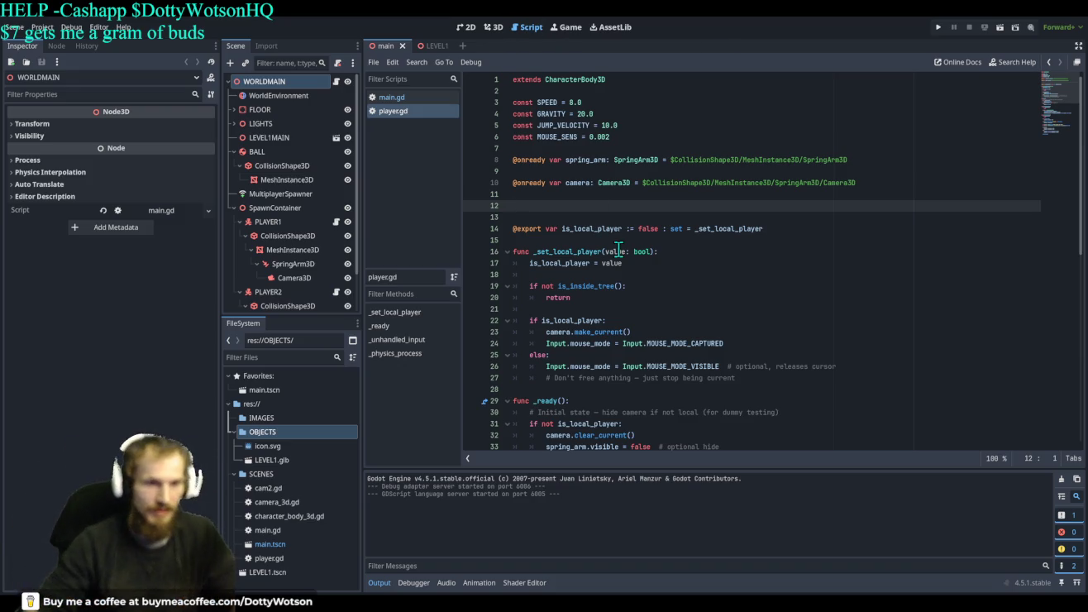
Start the game to test the level with its two capsule characters.
left_click(938, 27)
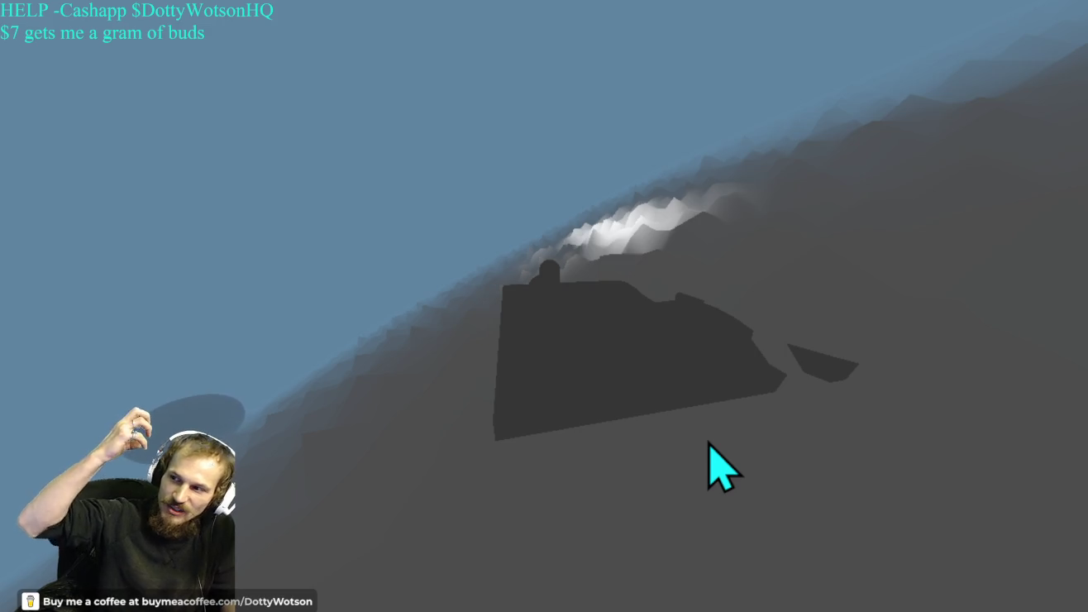
Turn the in-game camera across the terrain, focus the game, then stop playback.
mouse_move(708, 445)
left_mouse_down()
mouse_move(753, 606)
mouse_move(837, 403)
left_mouse_up()
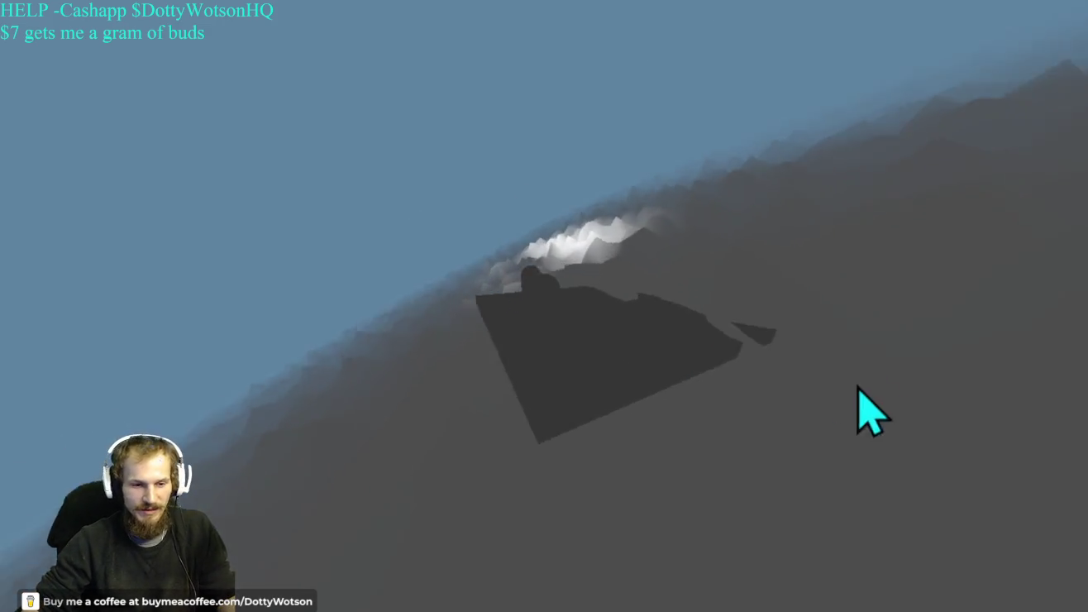
left_click(884, 369)
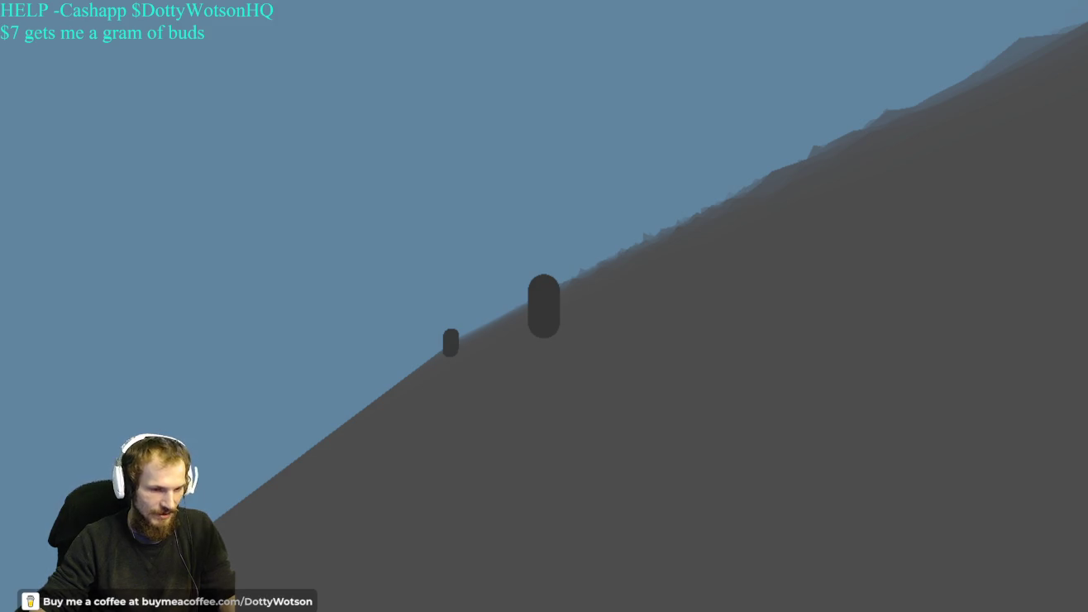
key("F8")
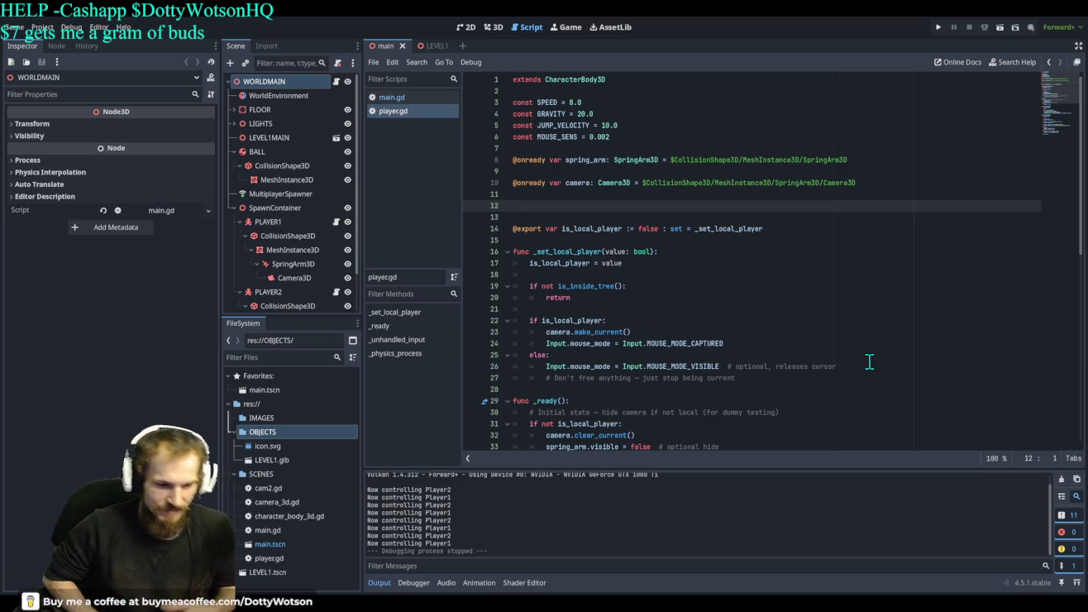
Filter the Output messages and clear the output log.
scroll(560, 535, "up", 3)
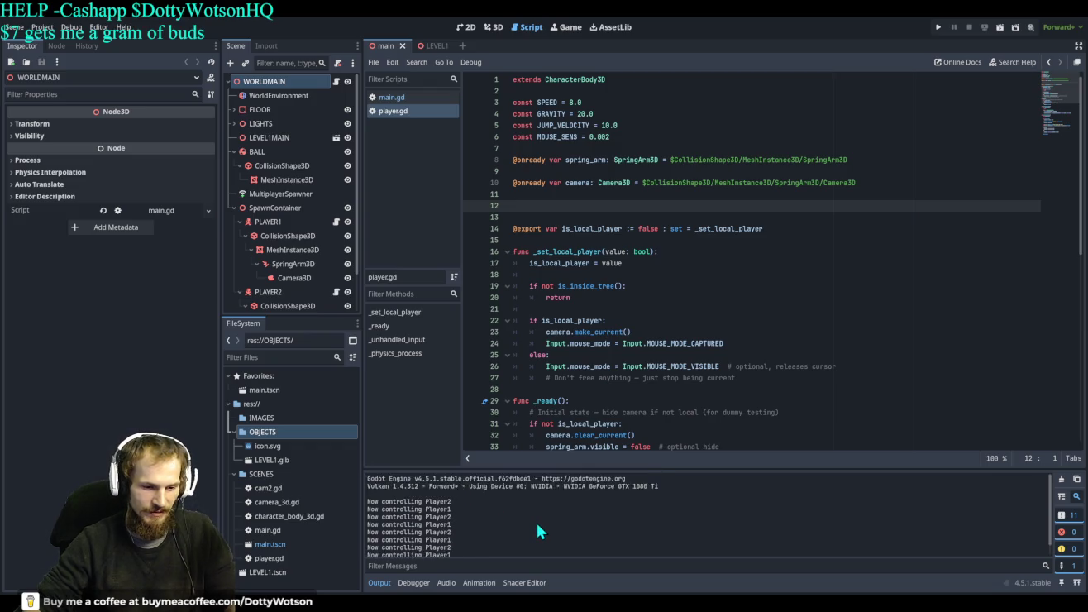
scroll(536, 520, "down", 2)
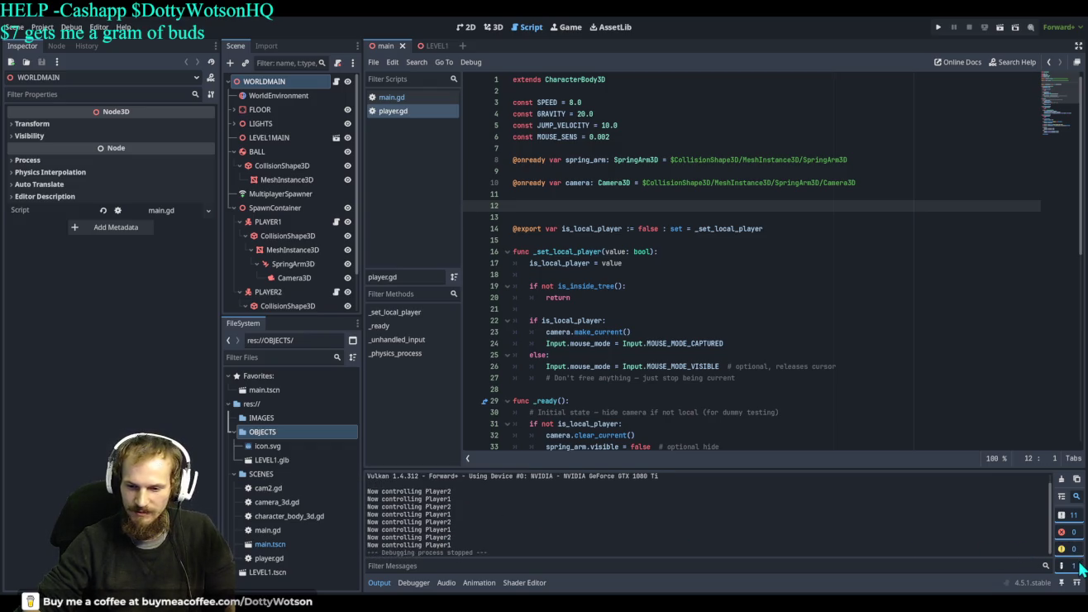
left_click(1075, 568)
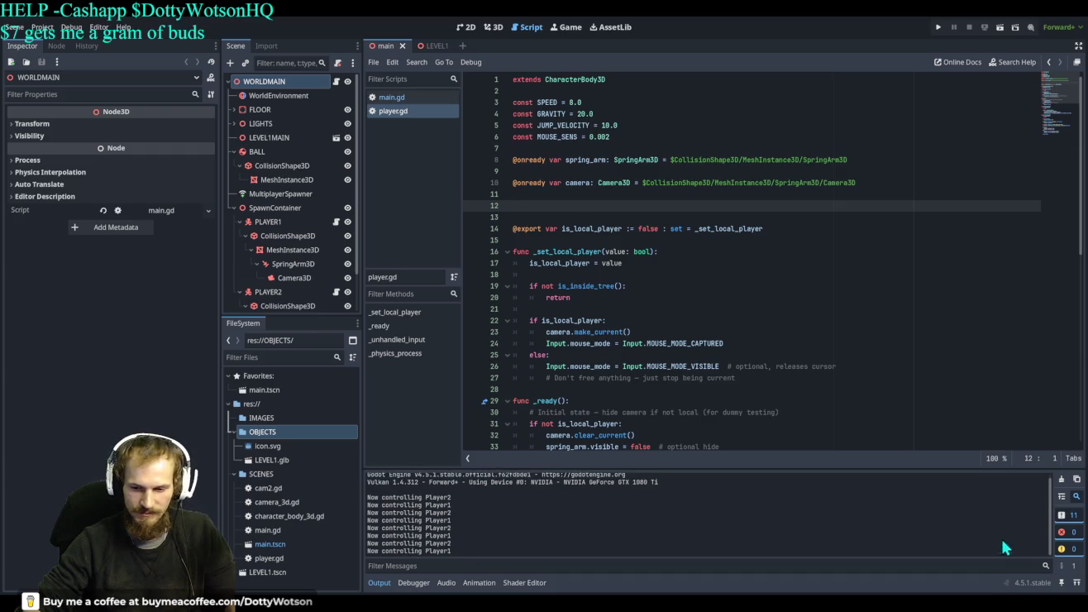
left_click(1074, 517)
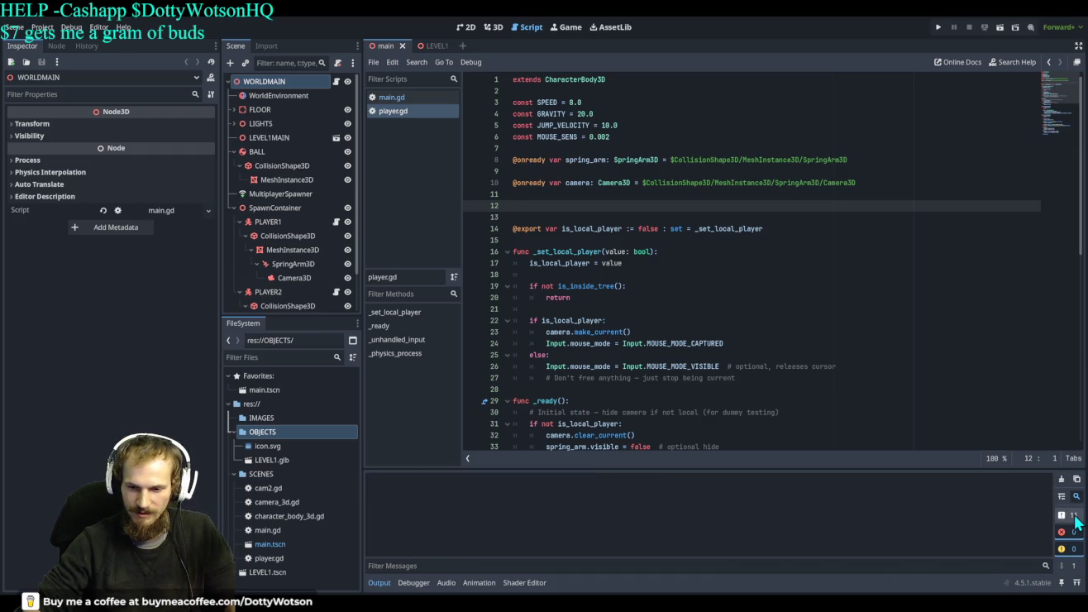
Check the Debugger's error list, return to Output, and run the project again.
left_click(418, 582)
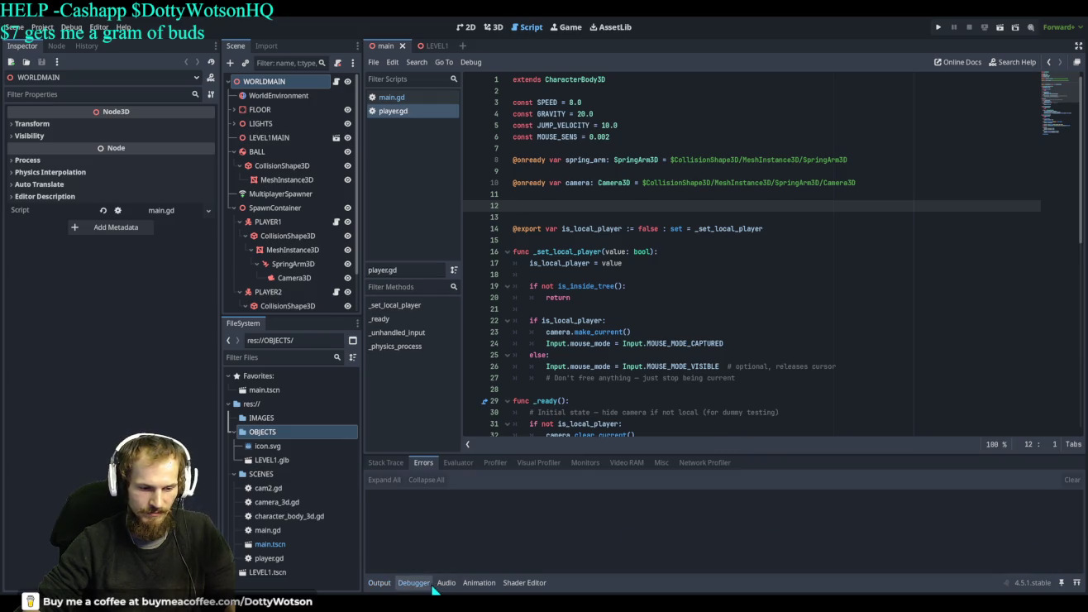
left_click(378, 583)
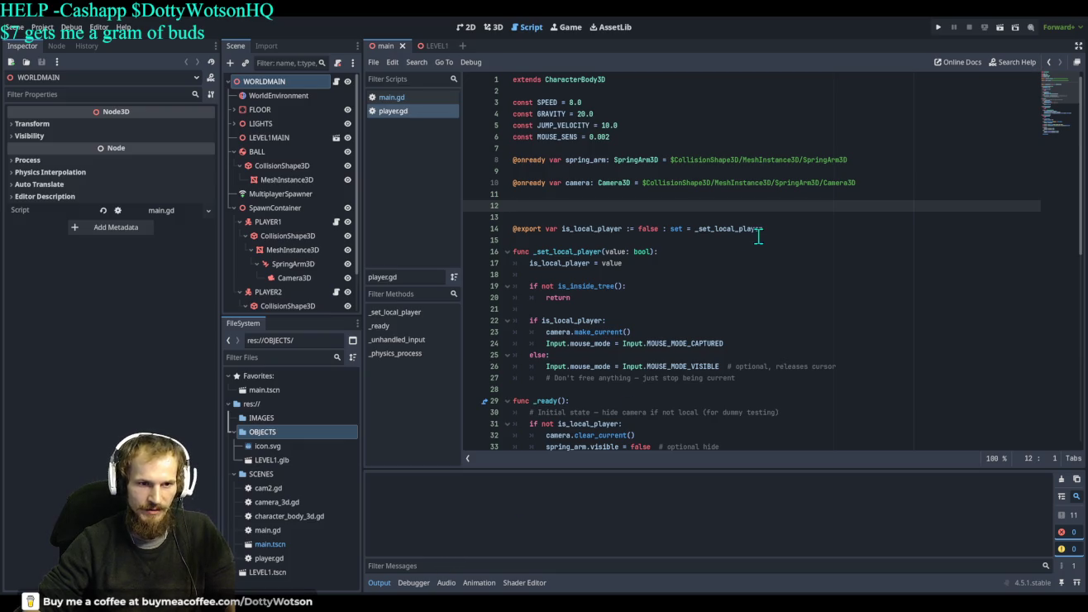
left_click(940, 26)
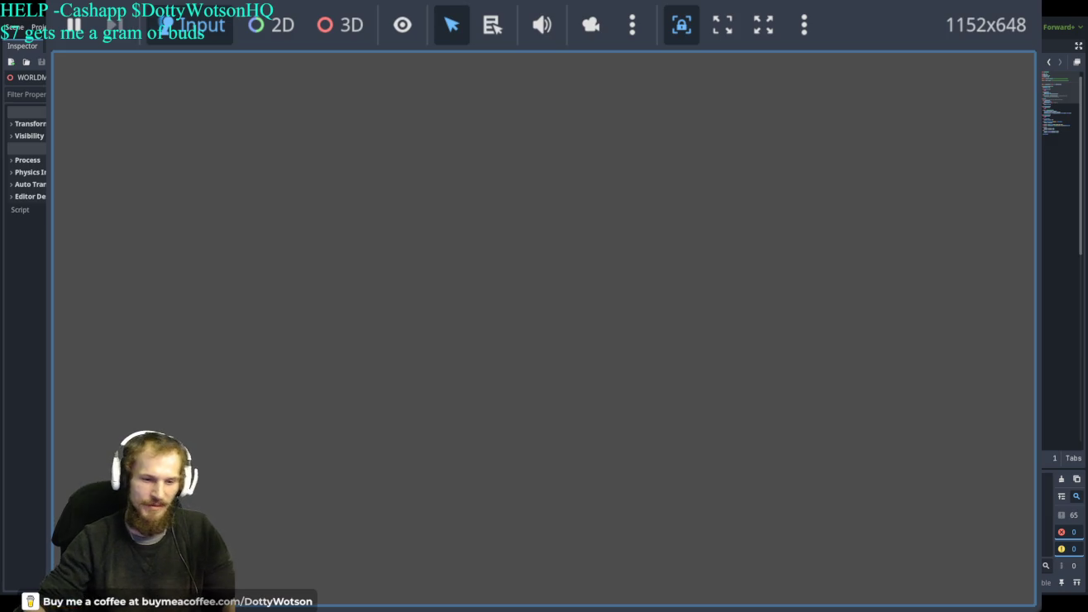
Stop the game and read through player.gd's camera, mouse-look and movement functions.
key("F8")
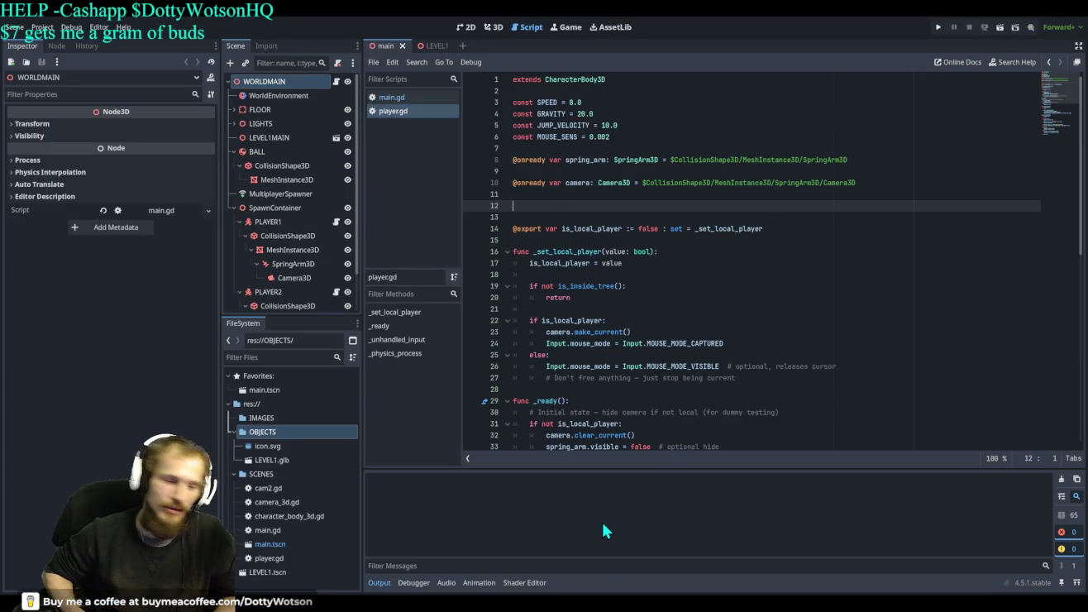
scroll(698, 264, "down", 10)
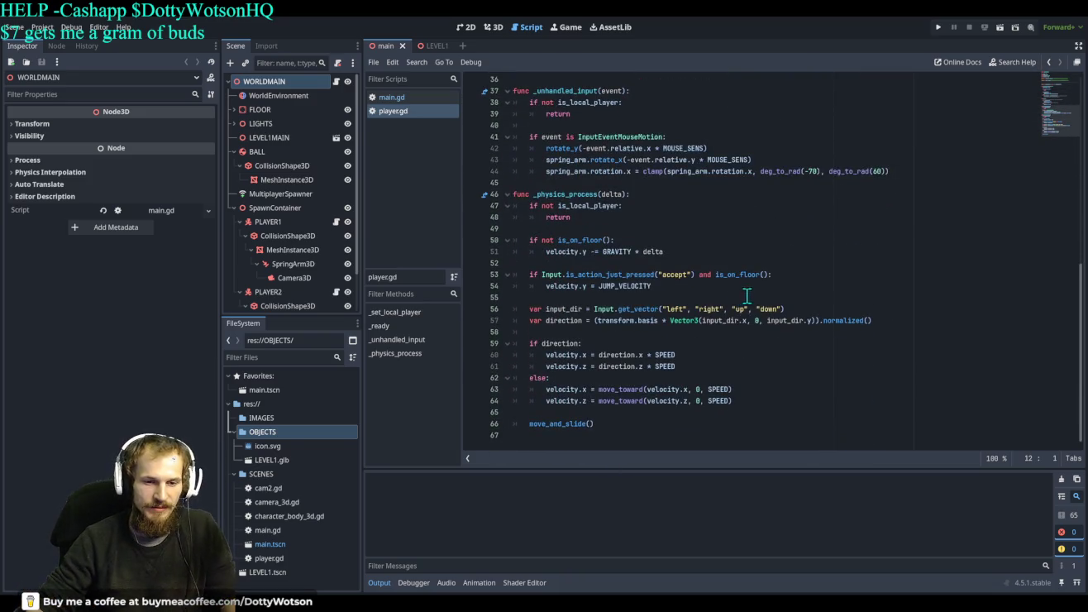
scroll(827, 293, "up", 2)
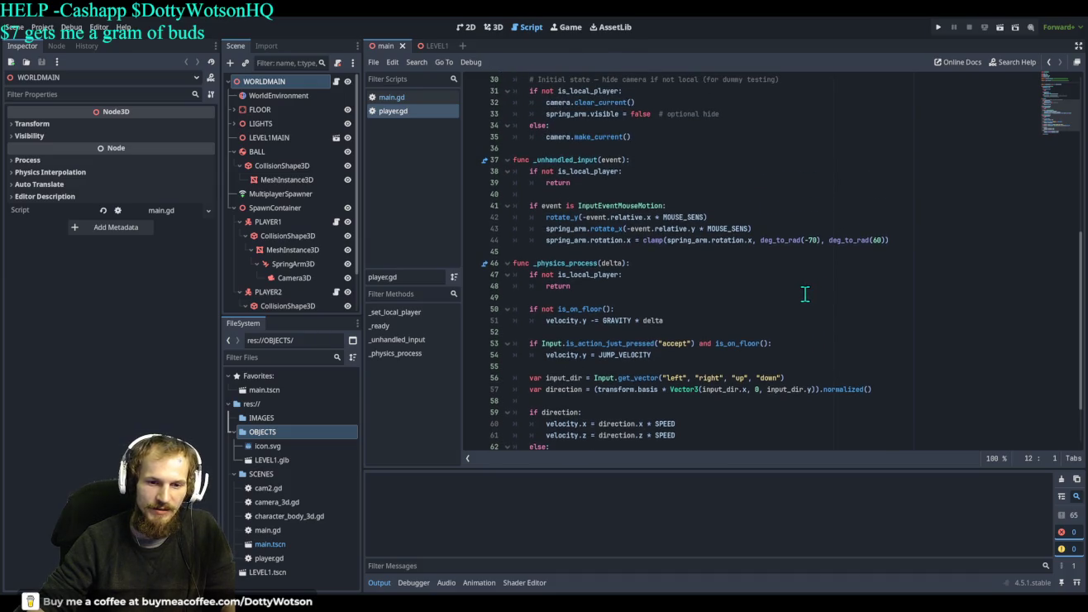
scroll(805, 293, "up", 10)
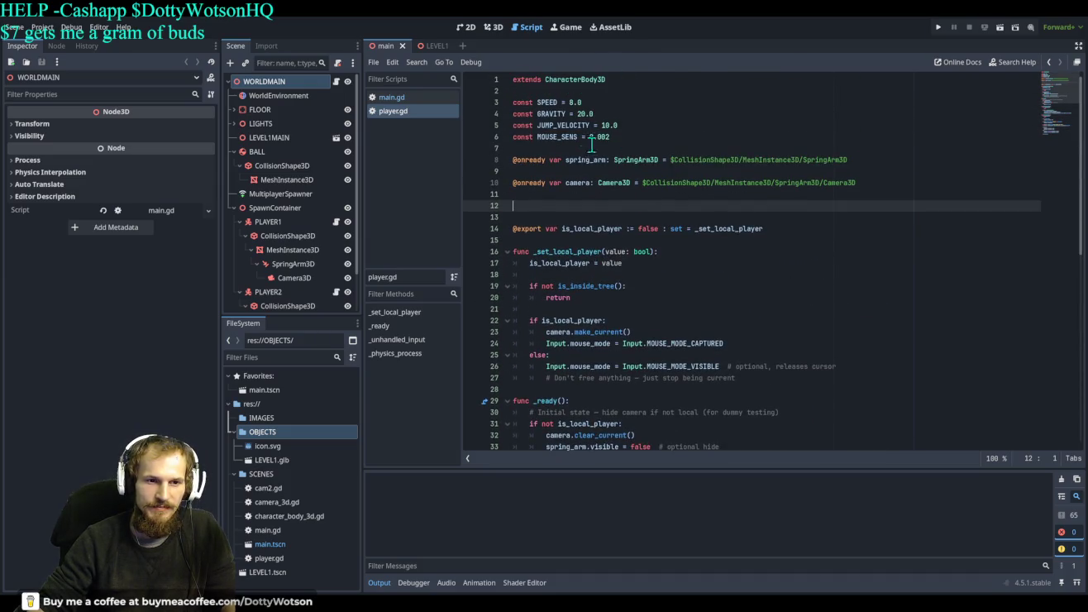
left_click(513, 103)
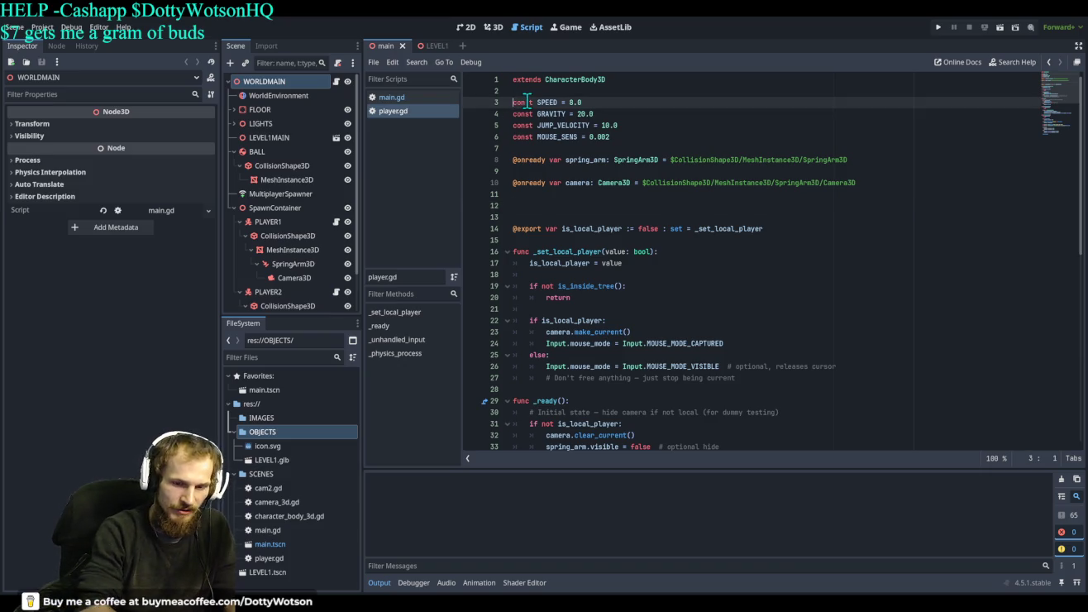
key("Delete")
key("Delete")
key("Delete")
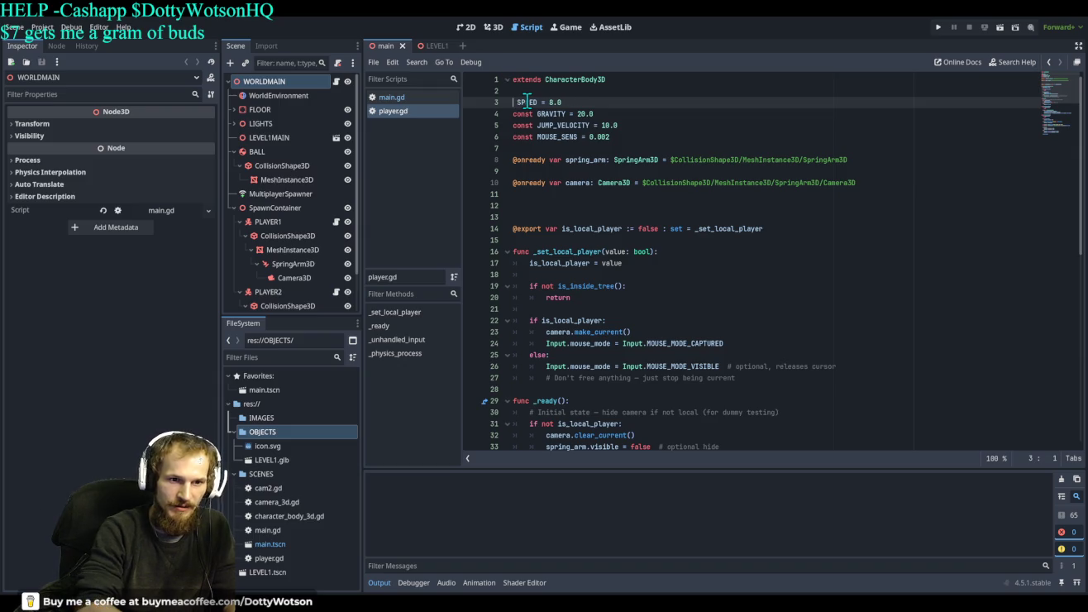
type("@export var")
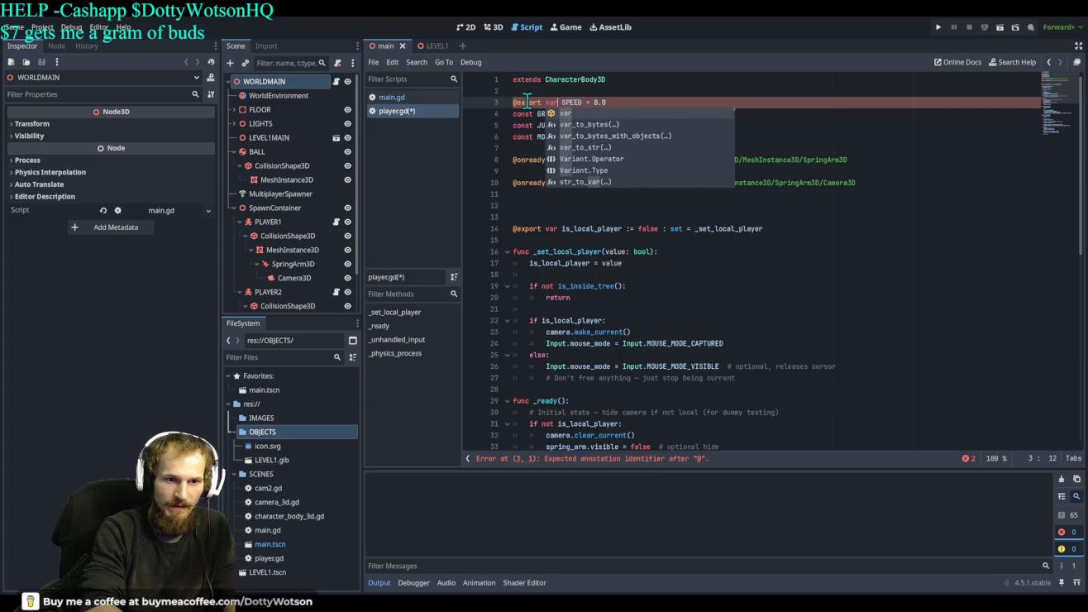
key("Escape")
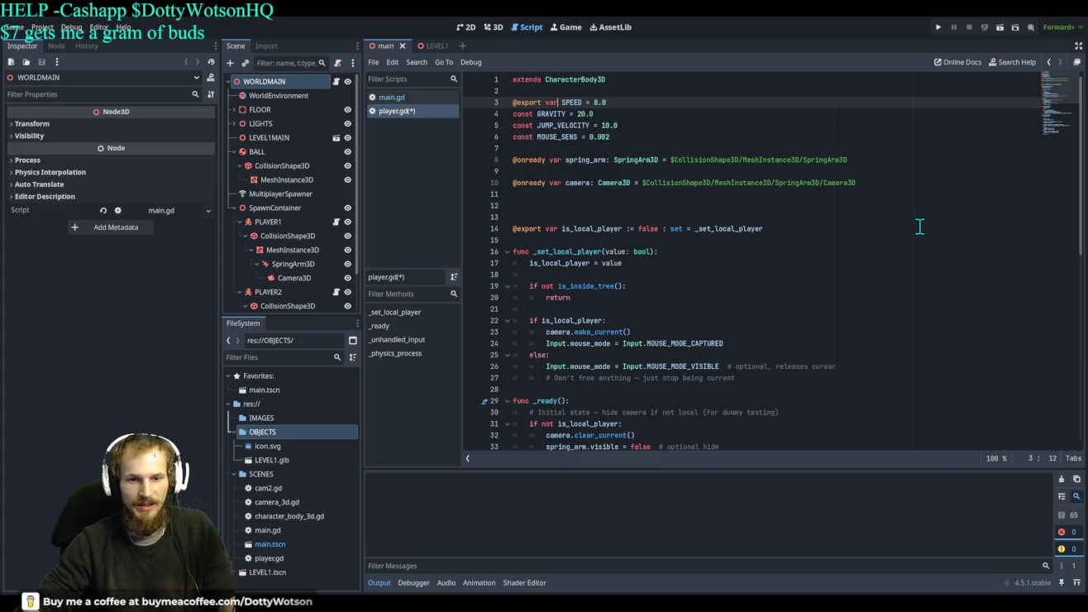
left_click(270, 222)
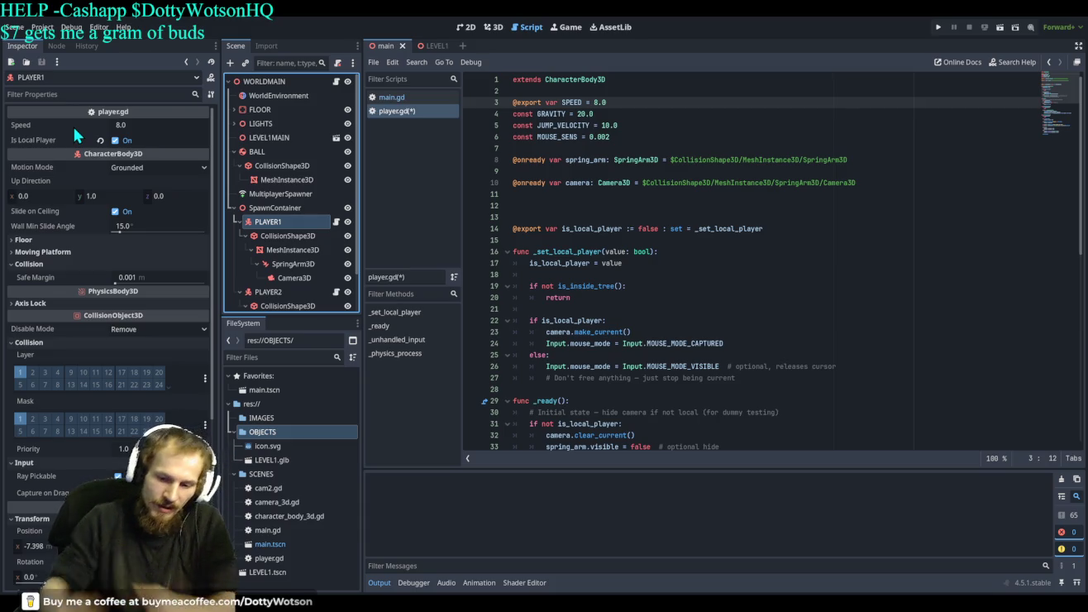
mouse_move(128, 134)
left_mouse_down()
mouse_move(166, 134)
mouse_move(133, 122)
left_mouse_up()
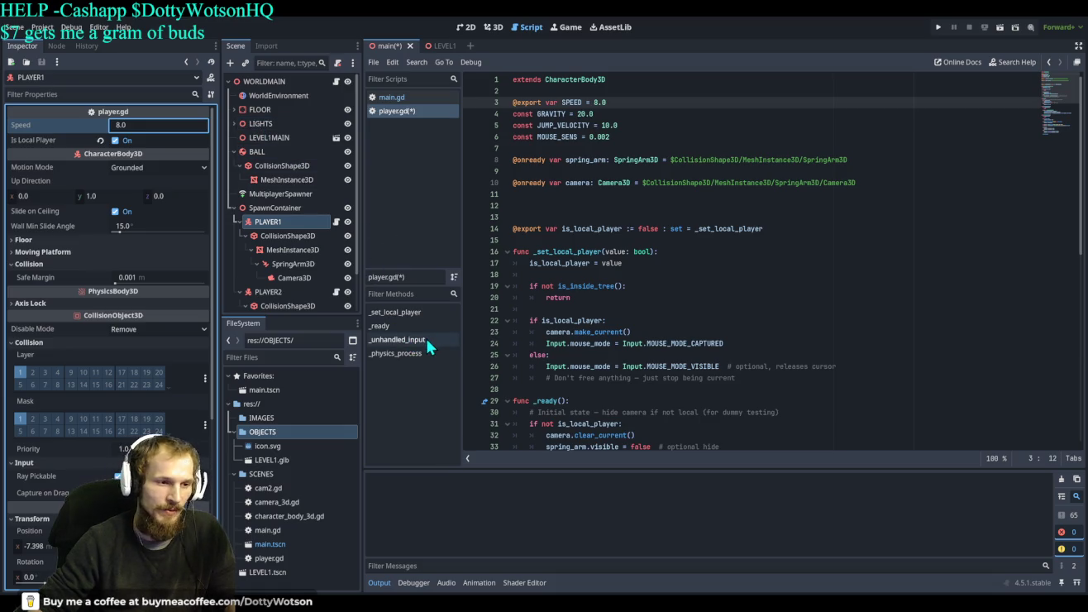
left_click(274, 212)
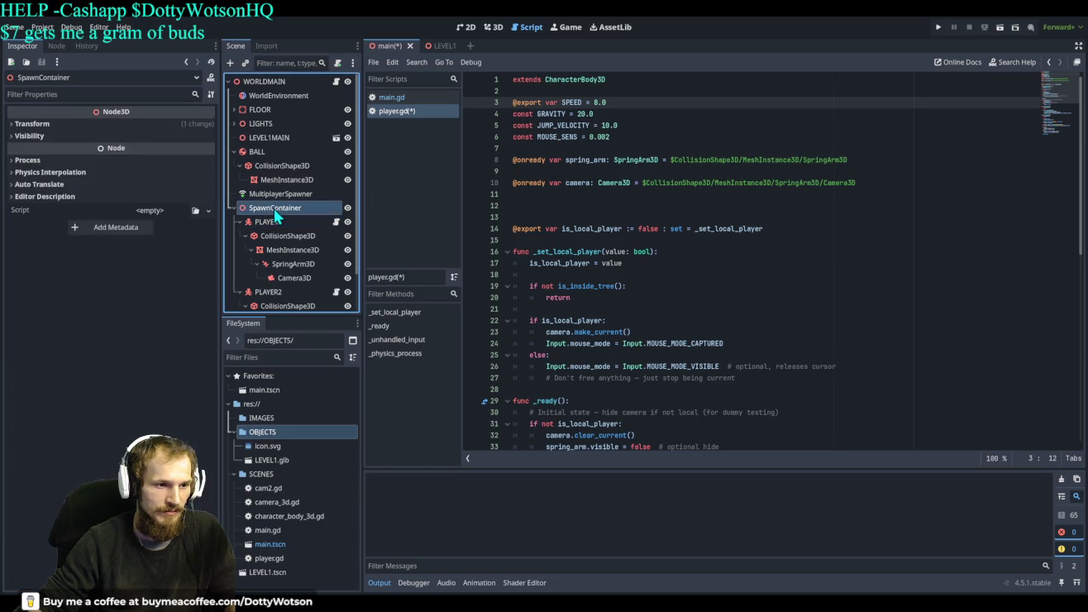
scroll(275, 211, "down", 3)
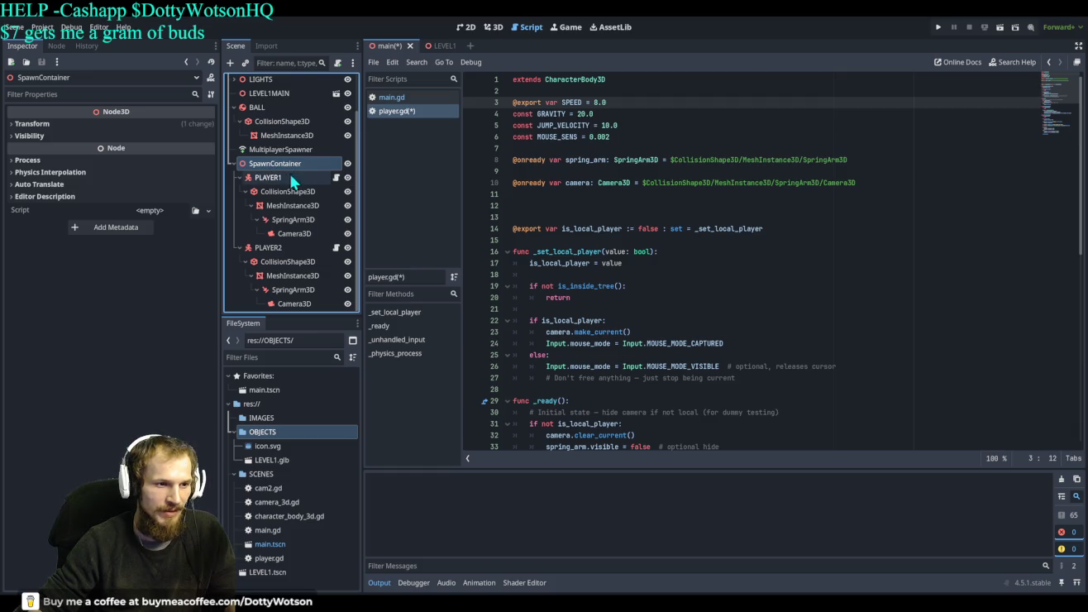
left_click(335, 177)
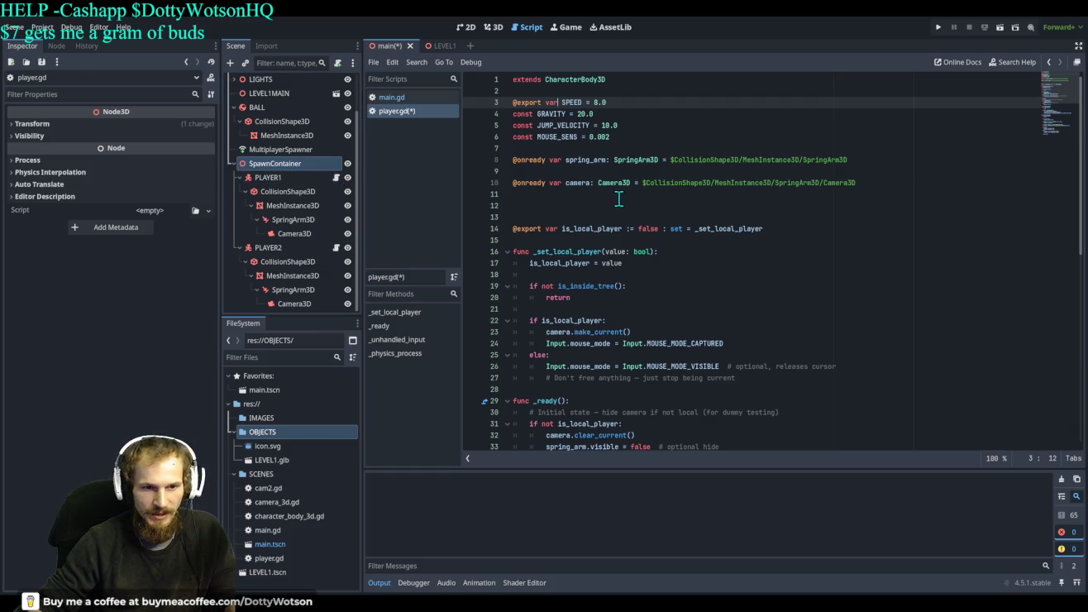
scroll(683, 187, "down", 2)
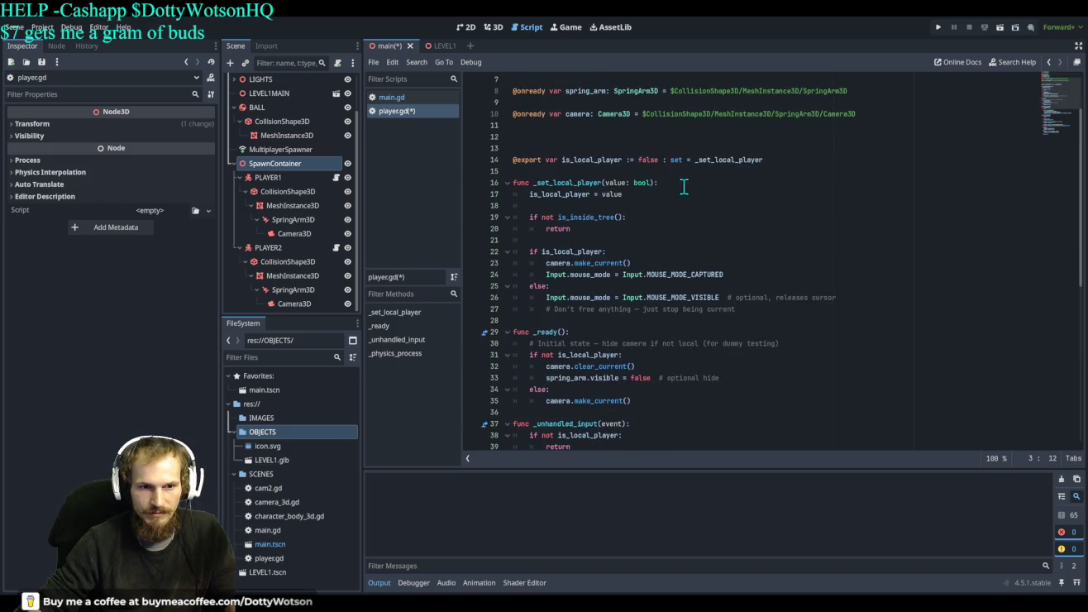
scroll(683, 187, "down", 2)
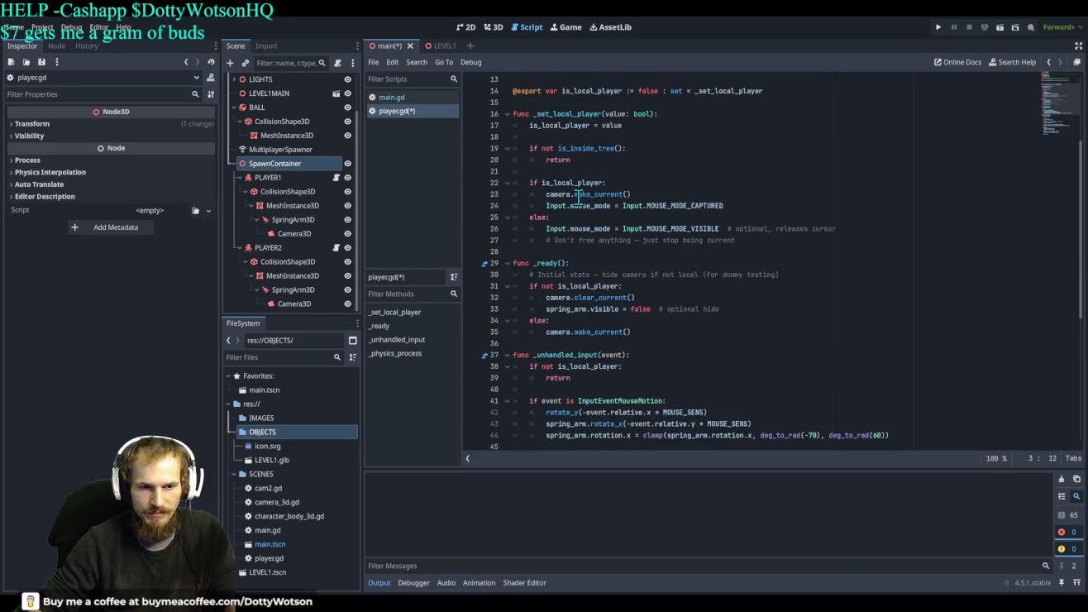
scroll(578, 196, "down", 5)
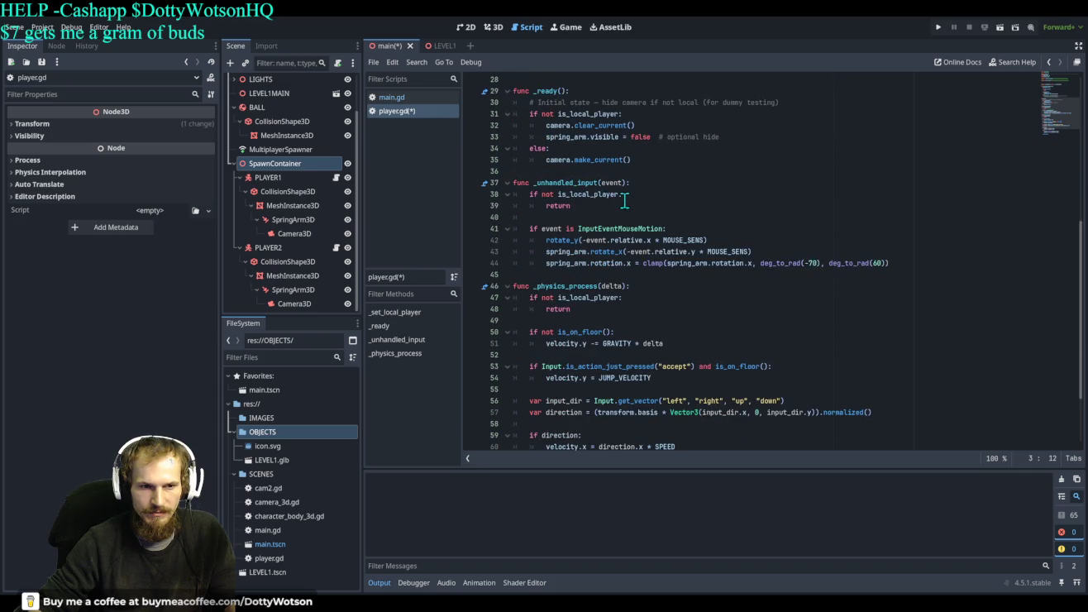
scroll(722, 299, "down", 3)
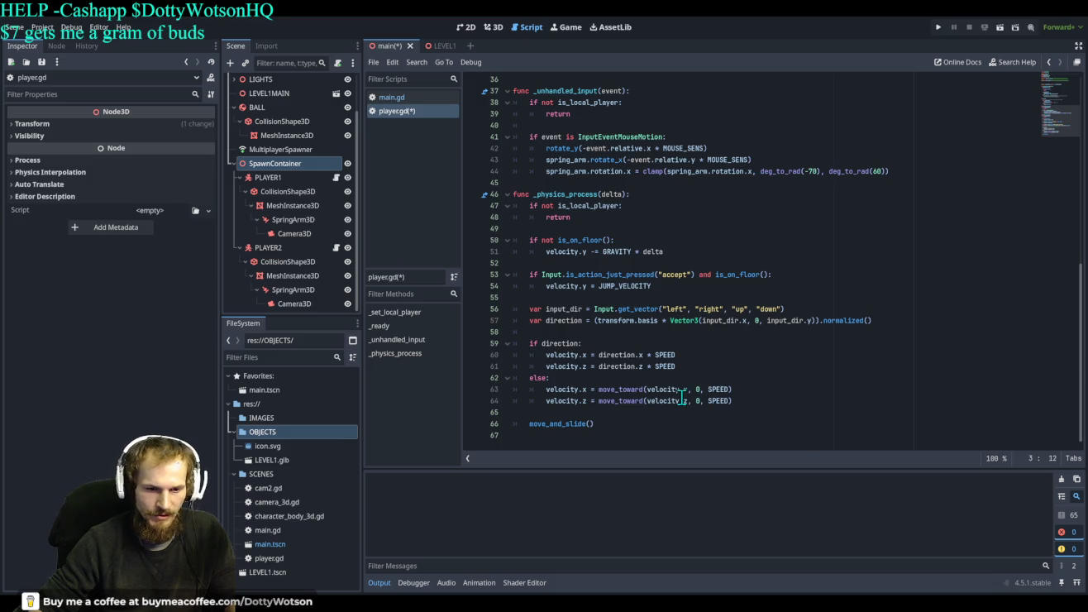
scroll(681, 395, "up", 12)
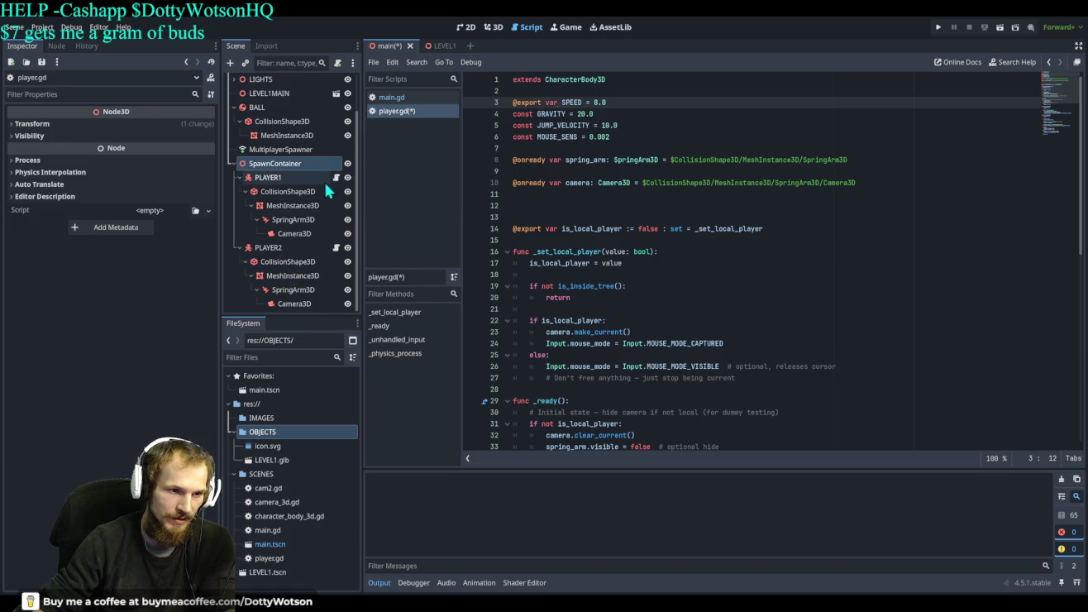
Open main.gd from the script list and select PLAYER1.
left_click(404, 114)
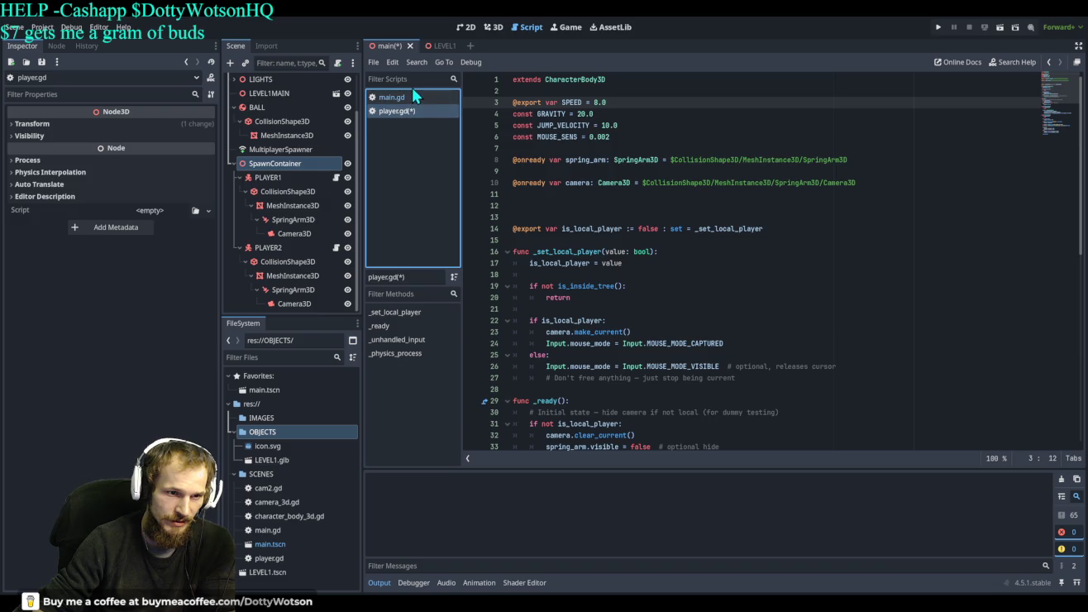
left_click(406, 97)
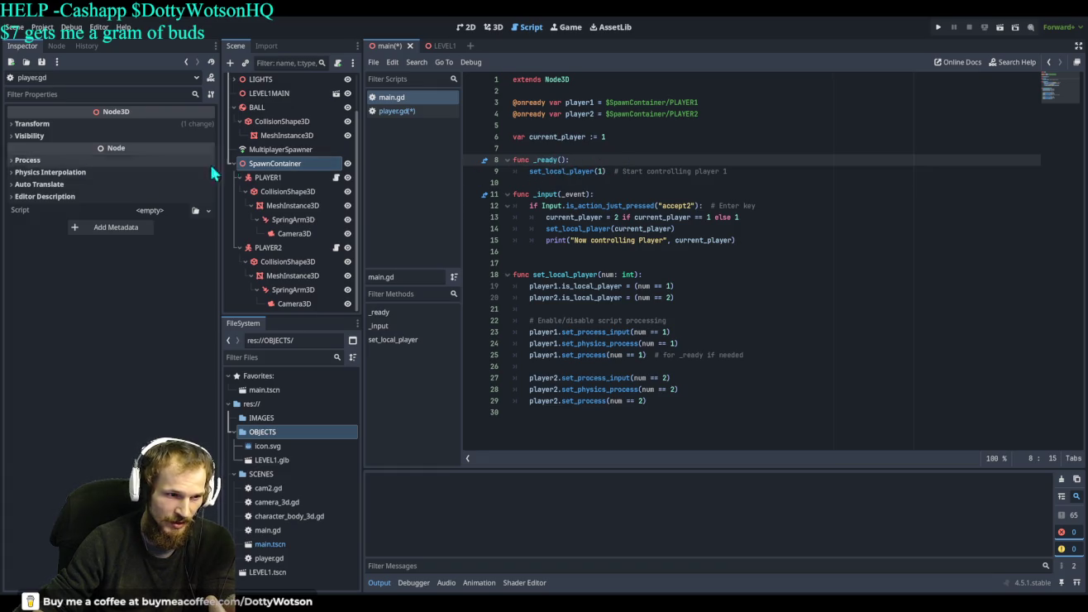
left_click(272, 177)
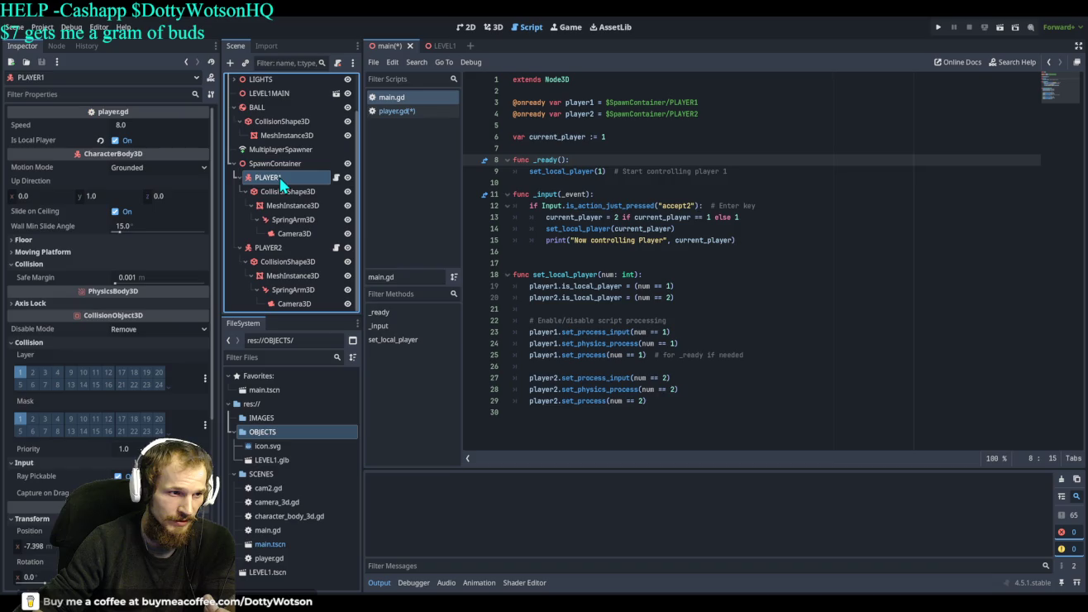
Toggle PLAYER1's Is Local Player off and back on so it ends enabled.
scroll(135, 318, "down", 2)
scroll(135, 318, "up", 2)
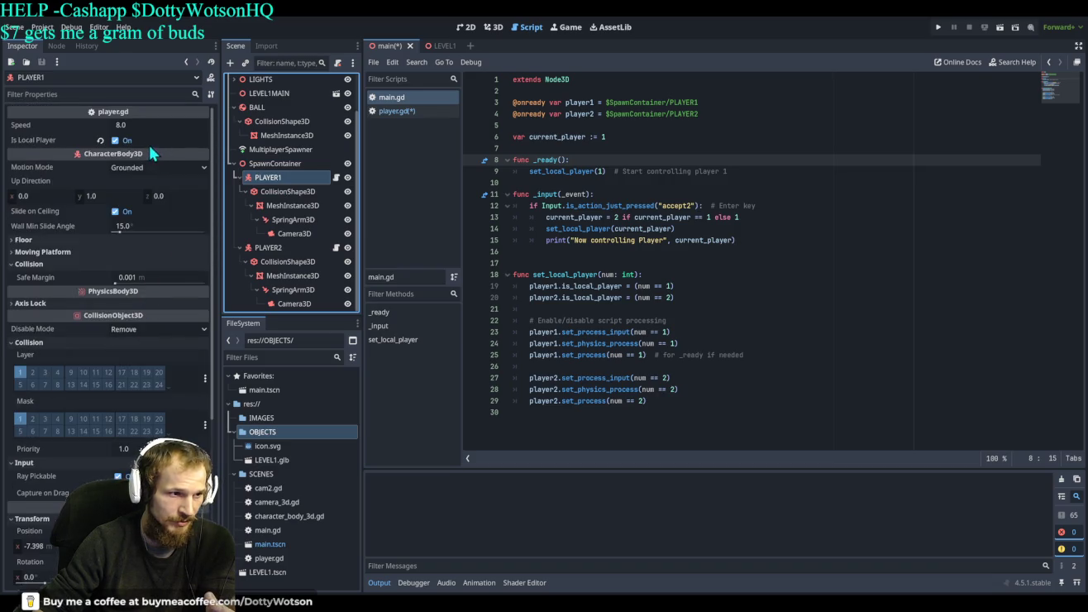
left_click(116, 142)
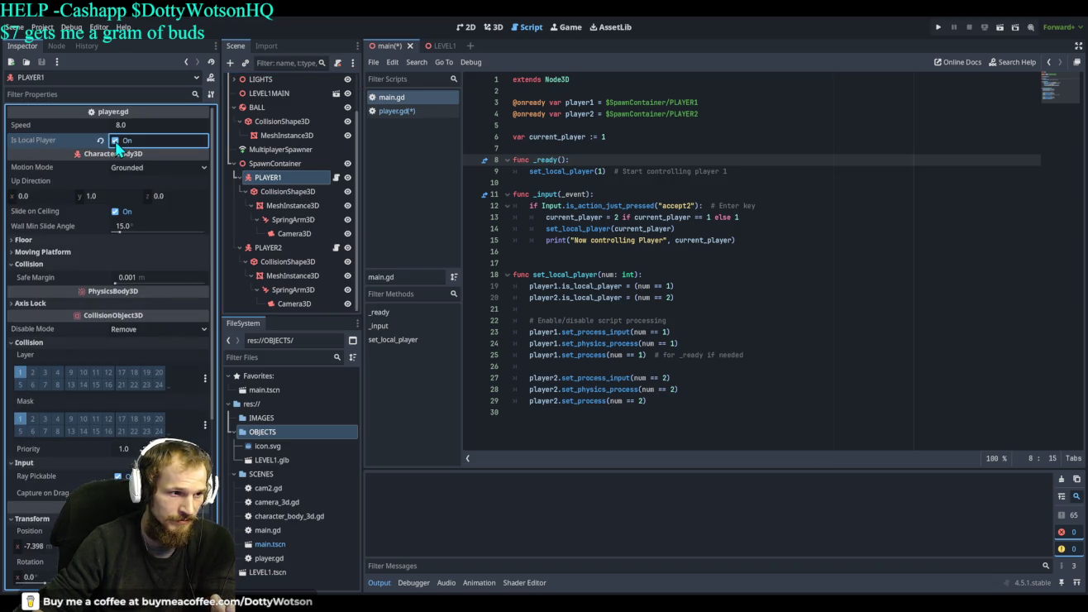
left_click(116, 142)
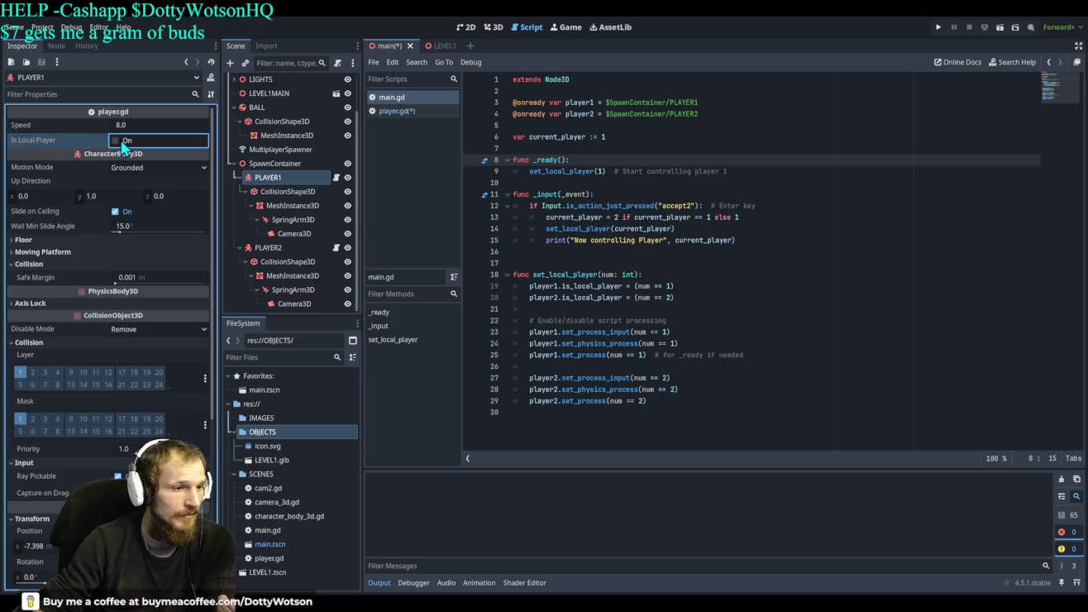
left_click(117, 141)
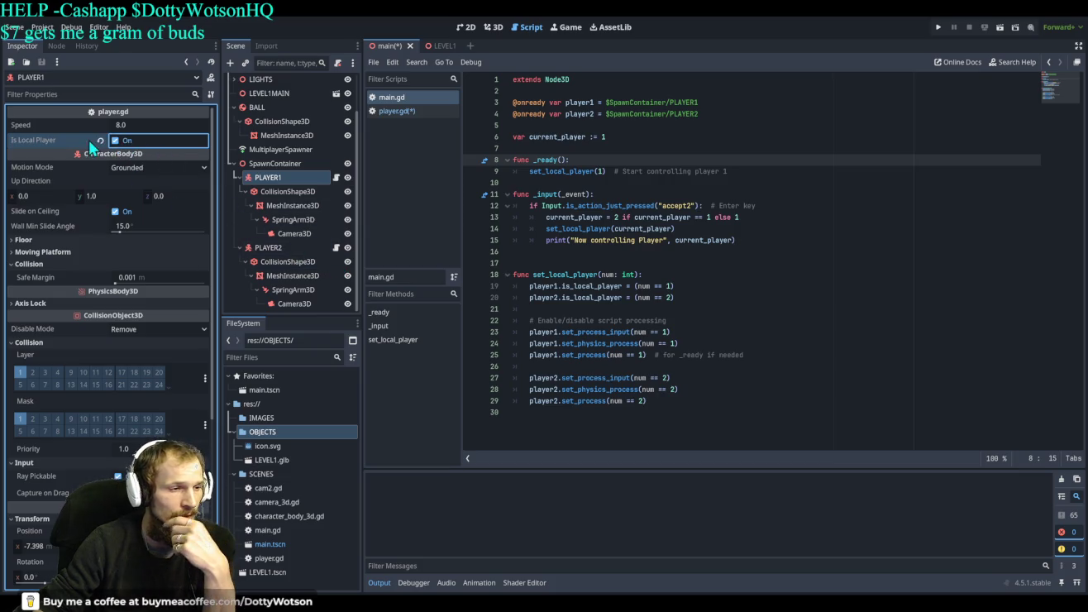
left_click_drag(754, 174, 482, 159)
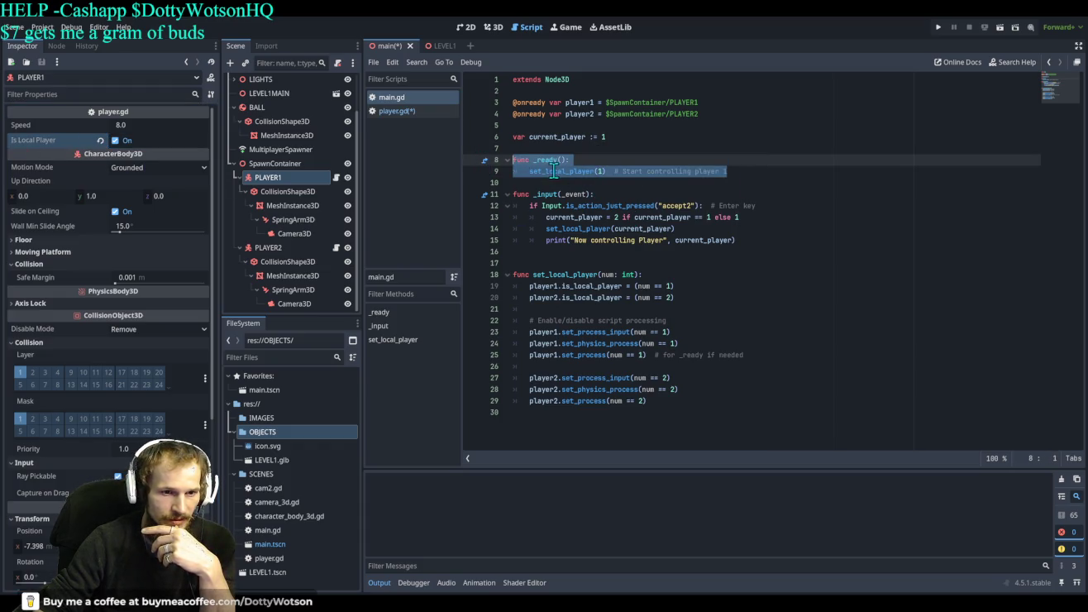
left_click(841, 205)
left_click(604, 172)
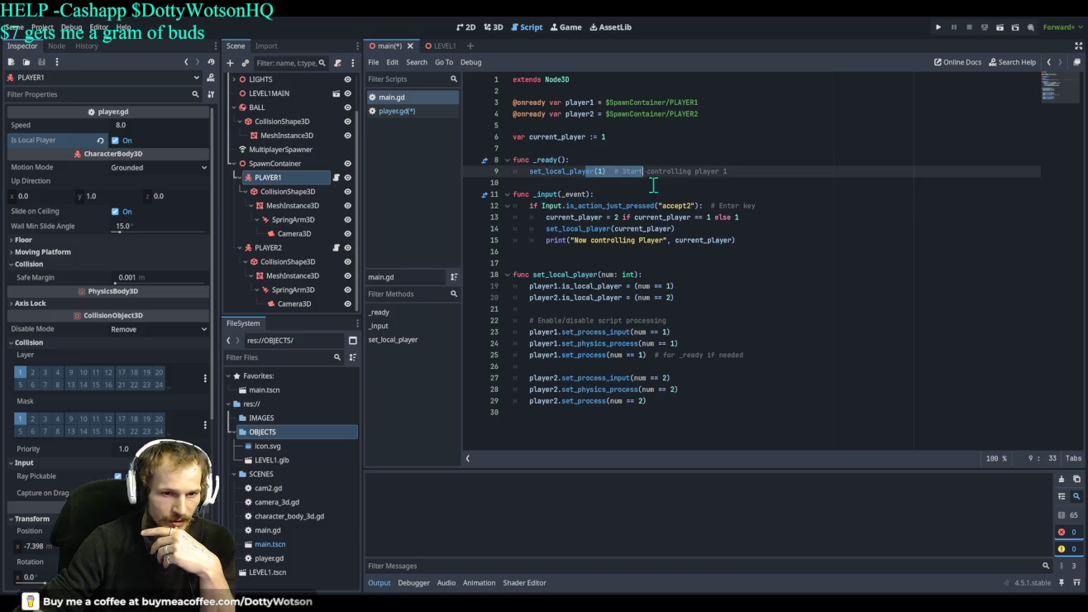
left_click(808, 332)
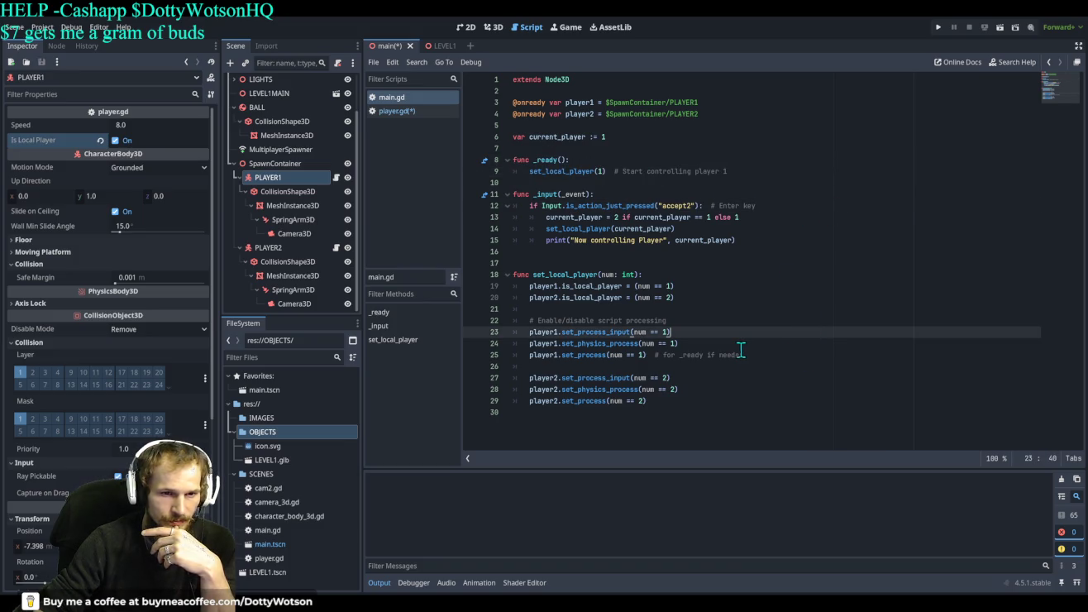
left_click(733, 379)
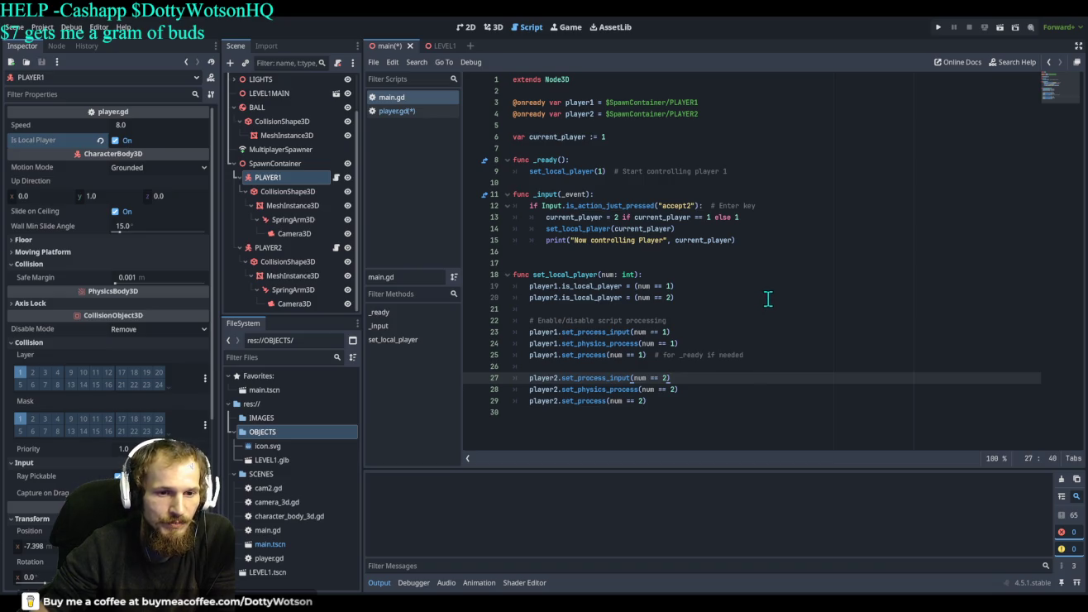
left_click(399, 114)
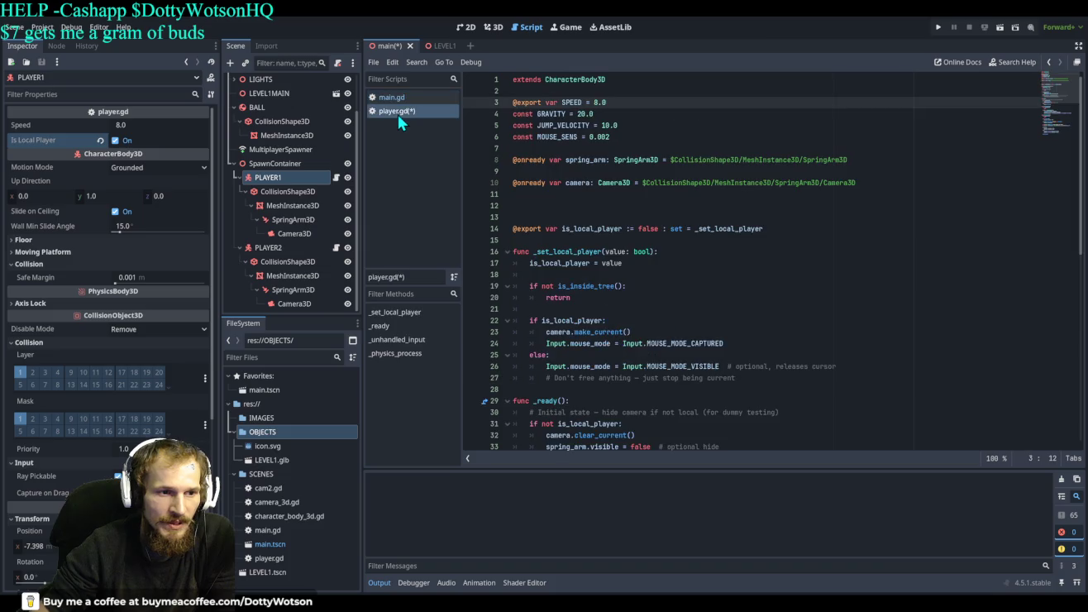
Delete the MultiplayerSpawner node from the Scene tree and return to the 3D workspace.
scroll(683, 253, "down", 10)
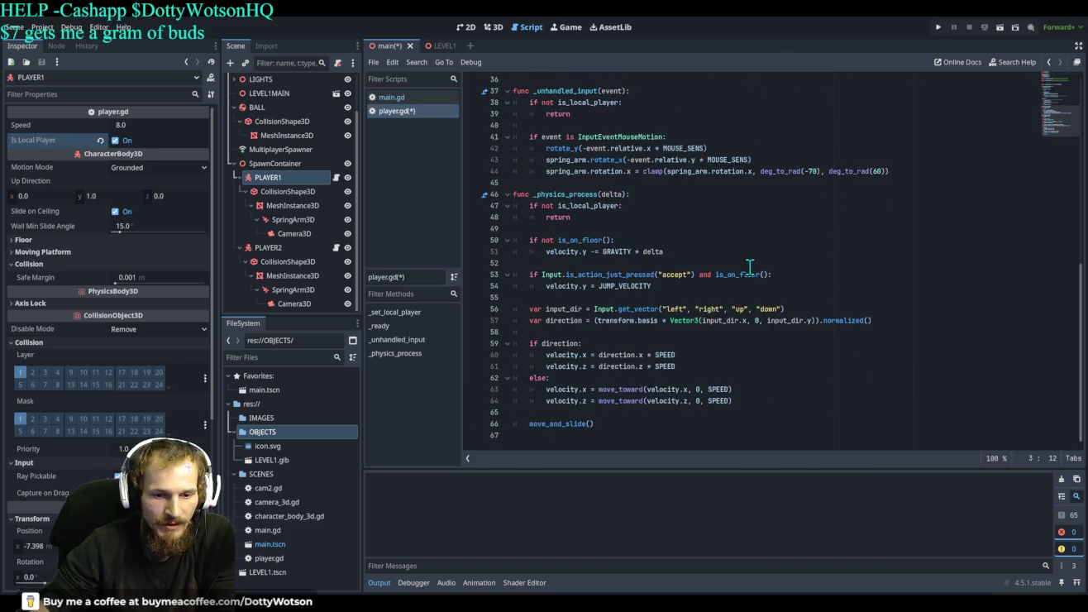
scroll(732, 265, "up", 10)
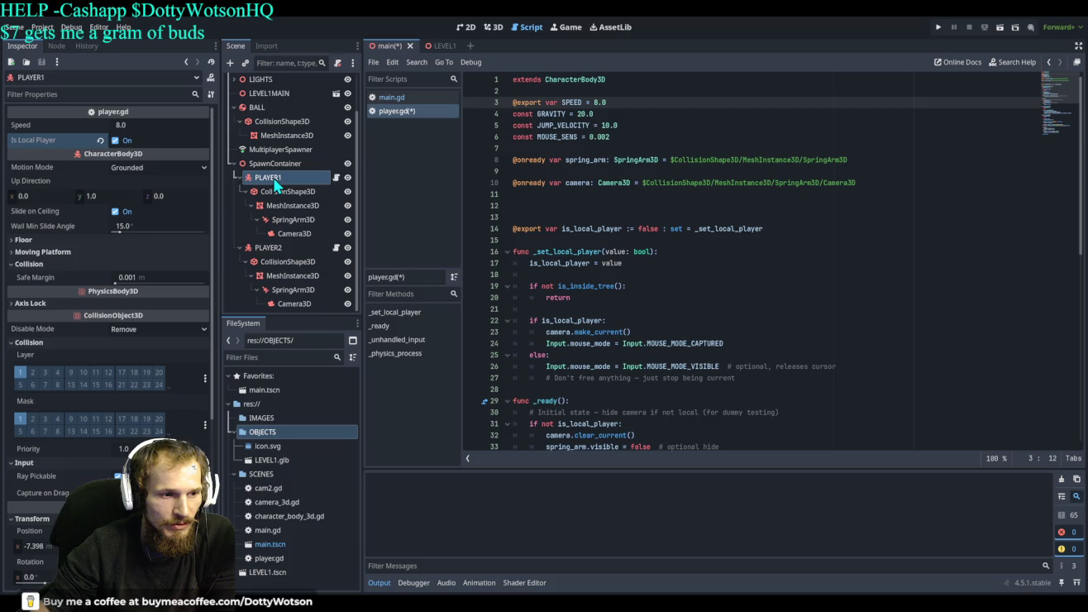
left_click(272, 156)
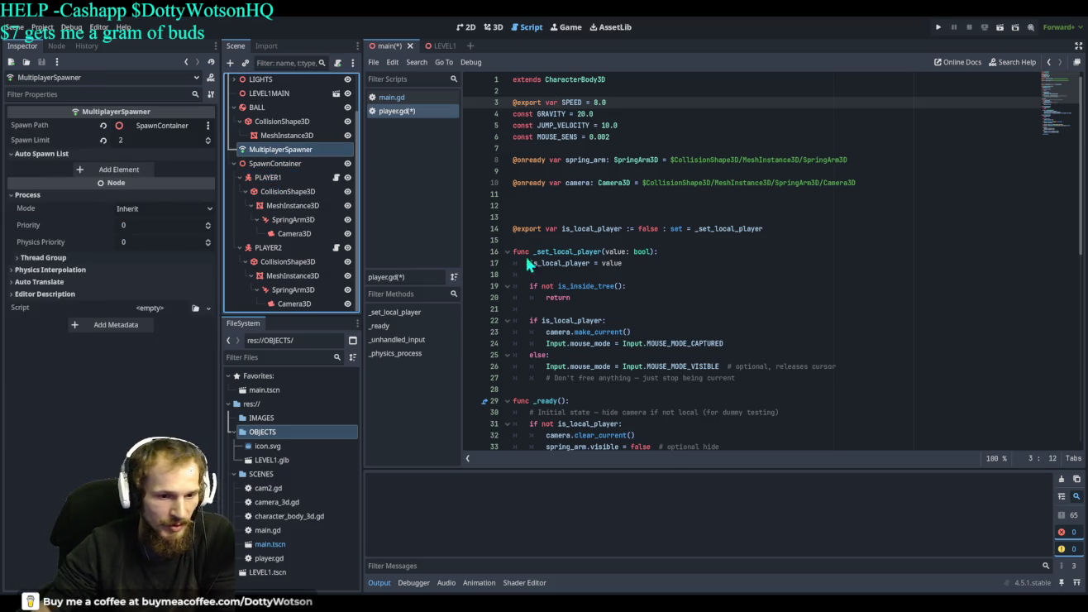
key("Delete")
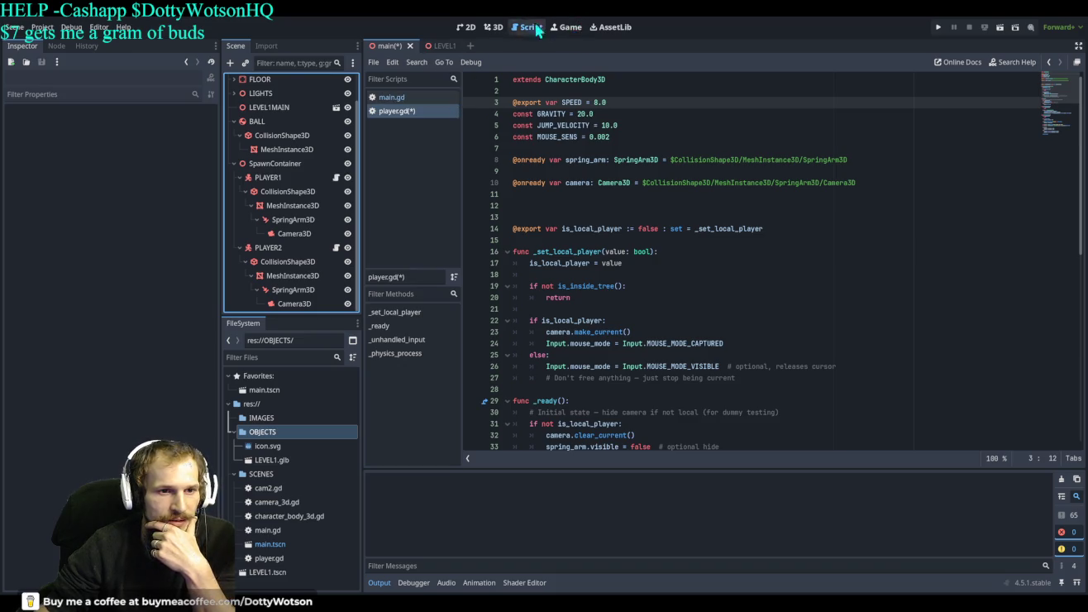
left_click(494, 28)
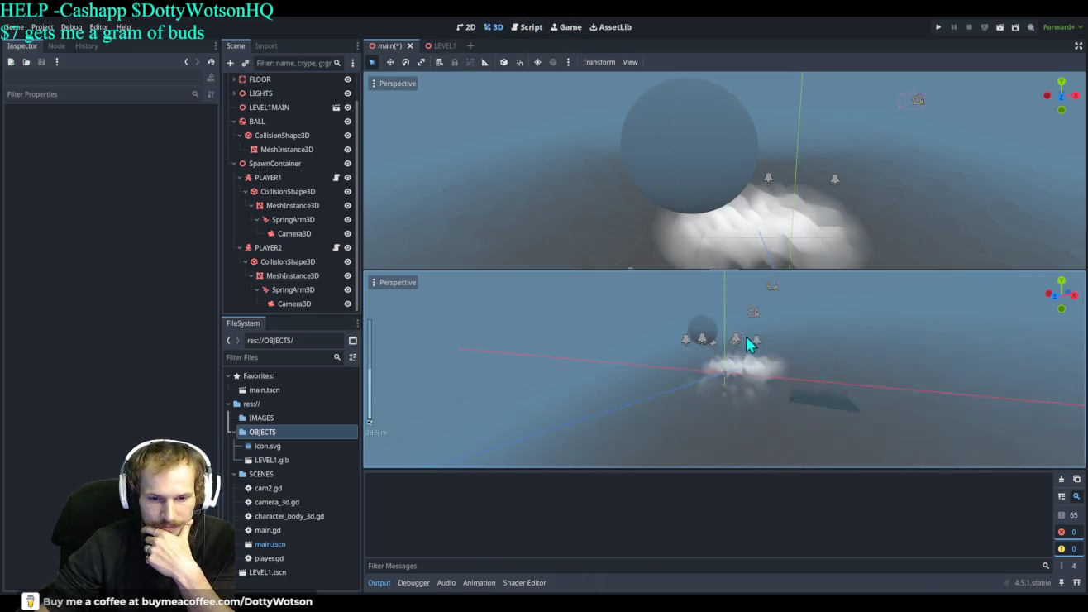
Switch to a single 3D viewport and orbit around the sphere and terrain, then go to Blender.
left_click(627, 60)
left_click(653, 88)
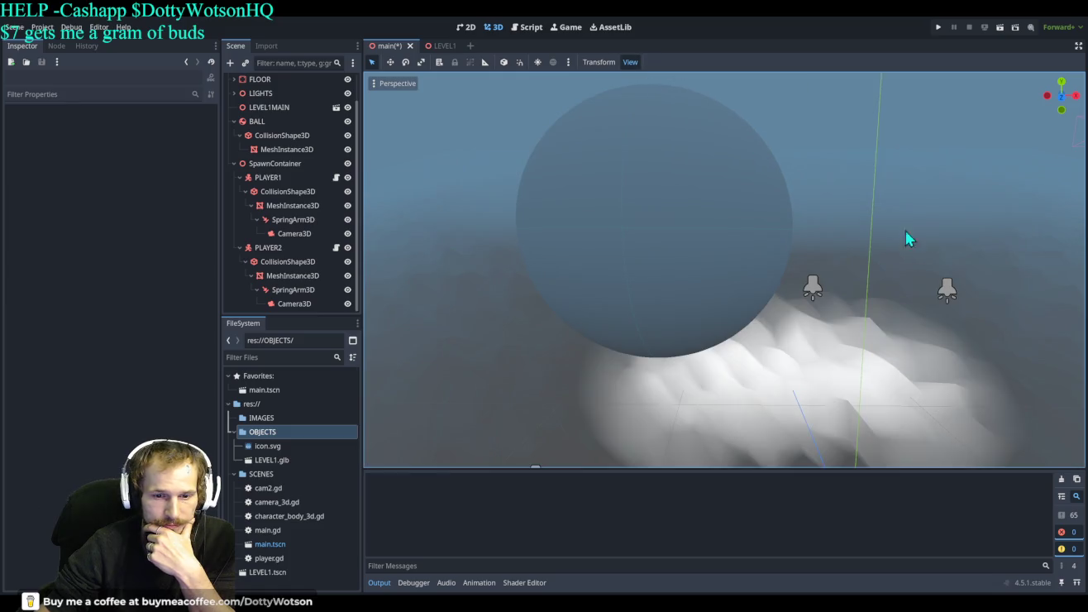
scroll(789, 256, "down", 6)
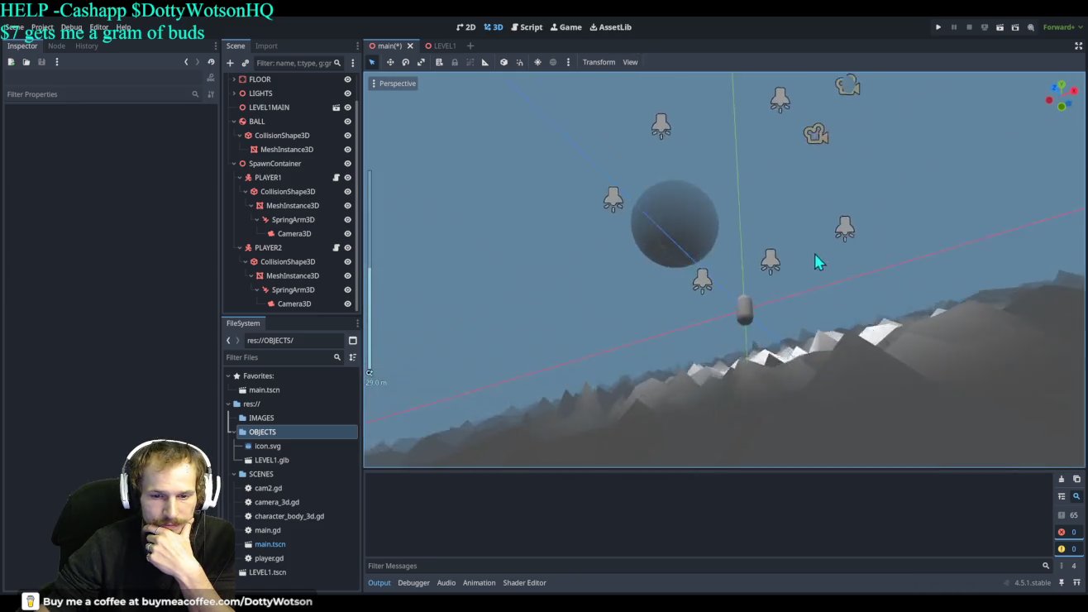
mouse_move(815, 260)
left_mouse_down()
mouse_move(915, 314)
mouse_move(993, 323)
left_mouse_up()
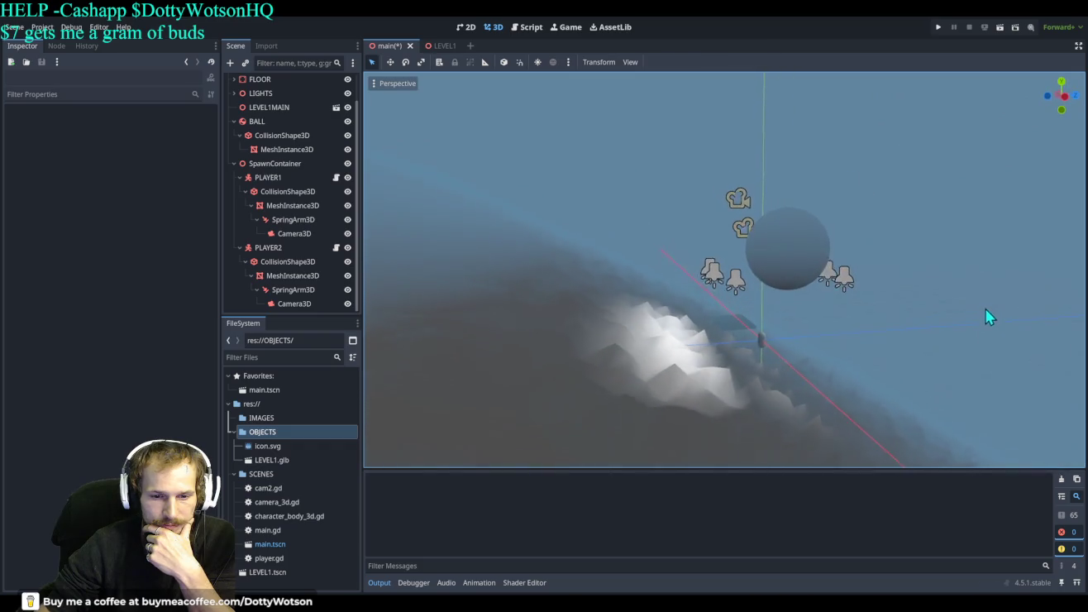
scroll(716, 366, "down", 1)
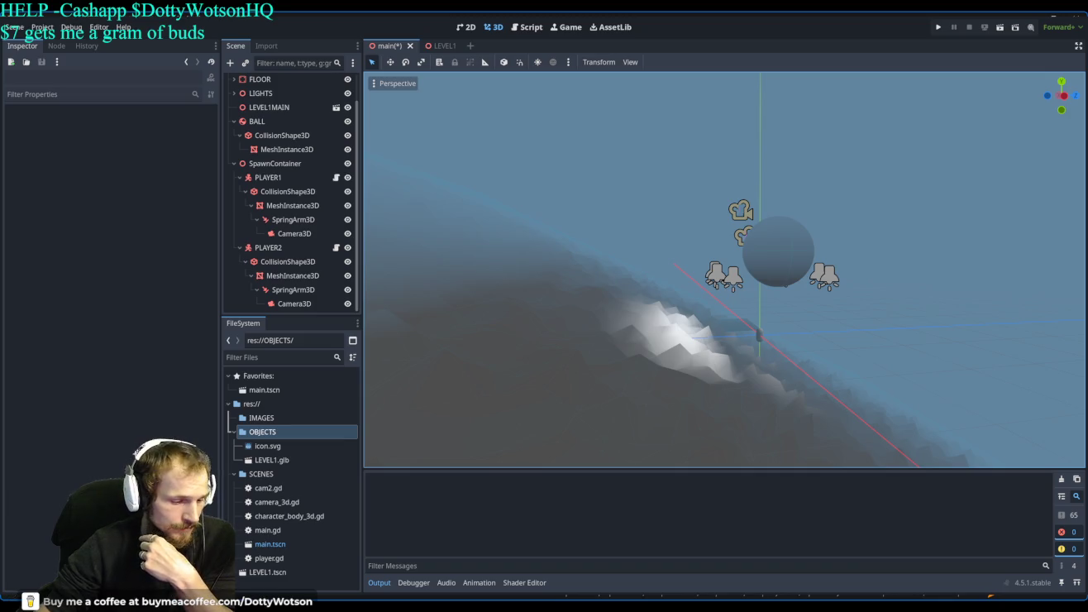
key("alt+Tab")
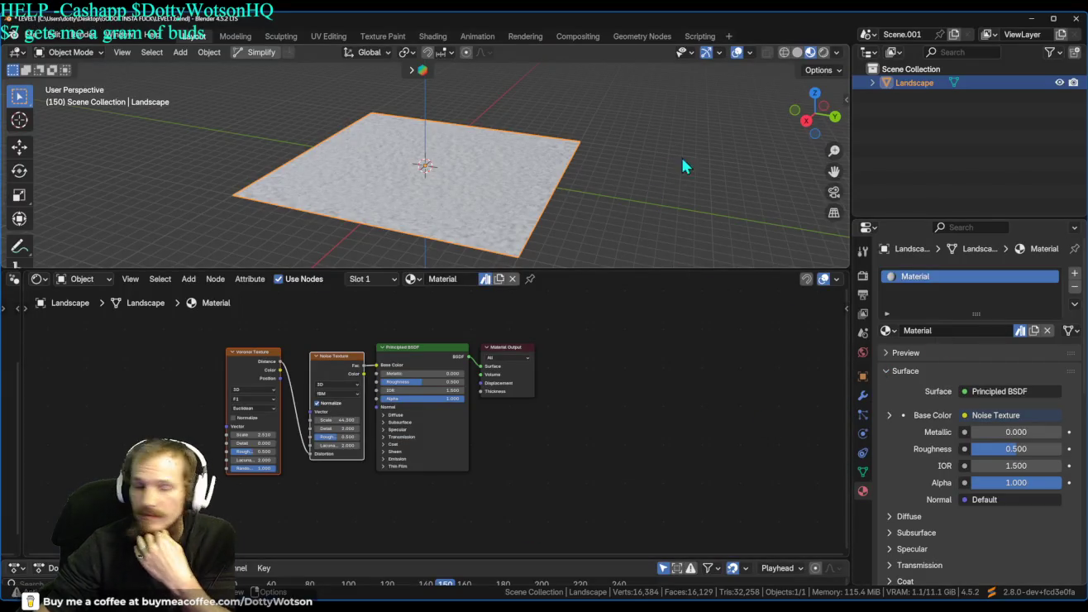
scroll(537, 204, "up", 6)
mouse_move(668, 114)
left_mouse_down()
mouse_move(156, 241)
mouse_move(484, 189)
mouse_move(583, 272)
left_mouse_up()
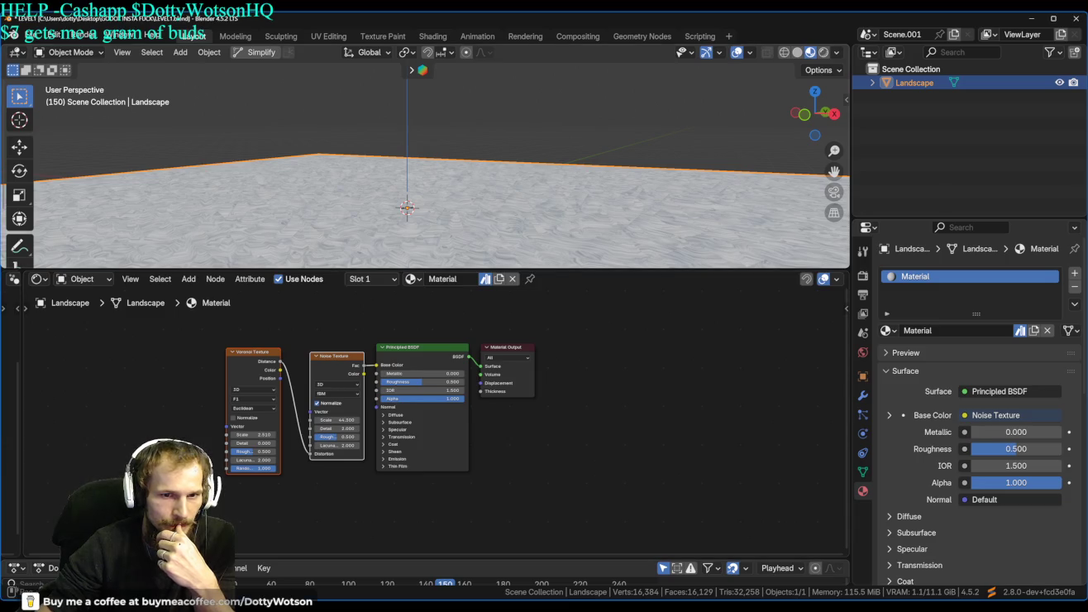
left_click(33, 35)
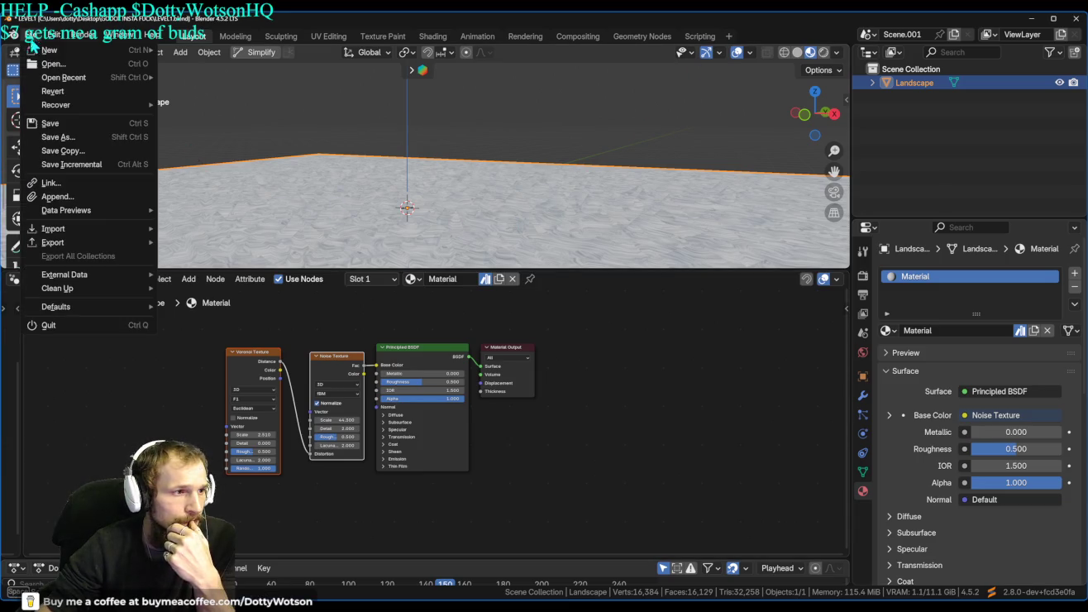
Export the Landscape scene as a glTF 2.0 (.glb/.gltf) file, then minimize Blender.
mouse_move(57, 244)
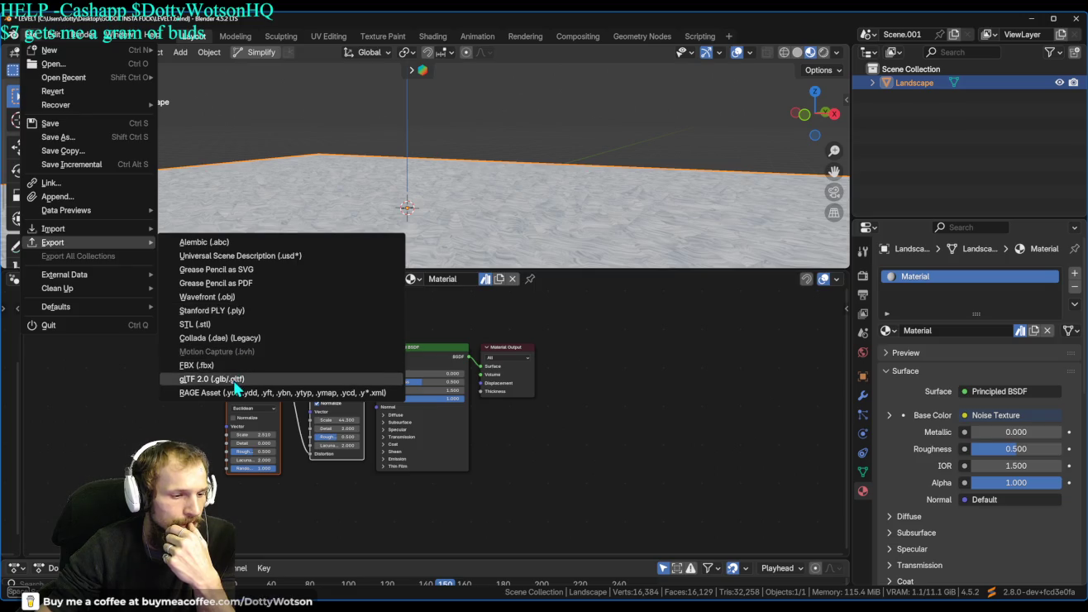
left_click(236, 387)
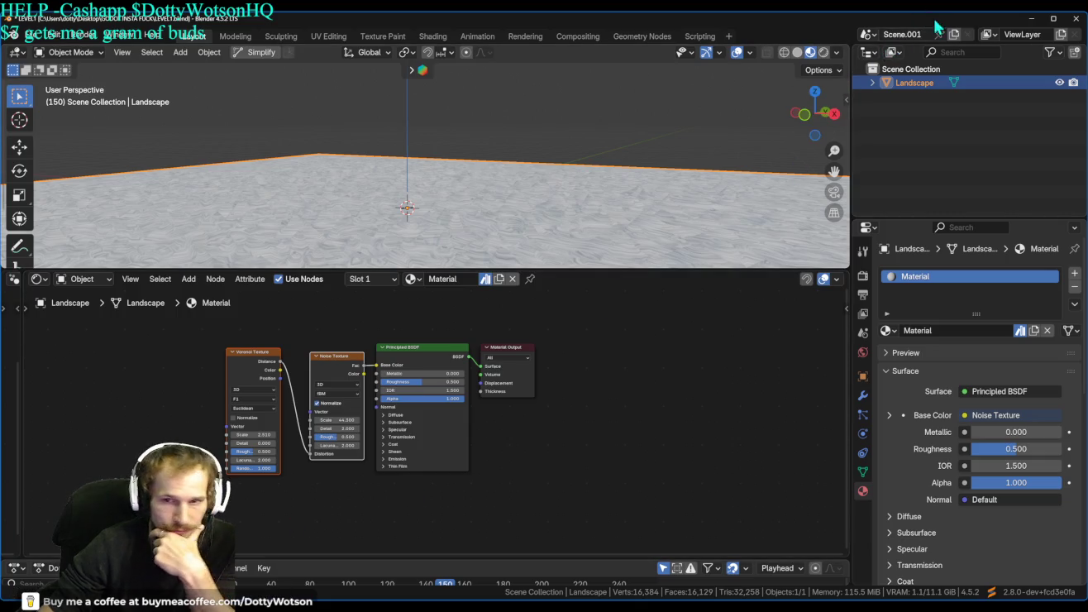
left_click(1032, 19)
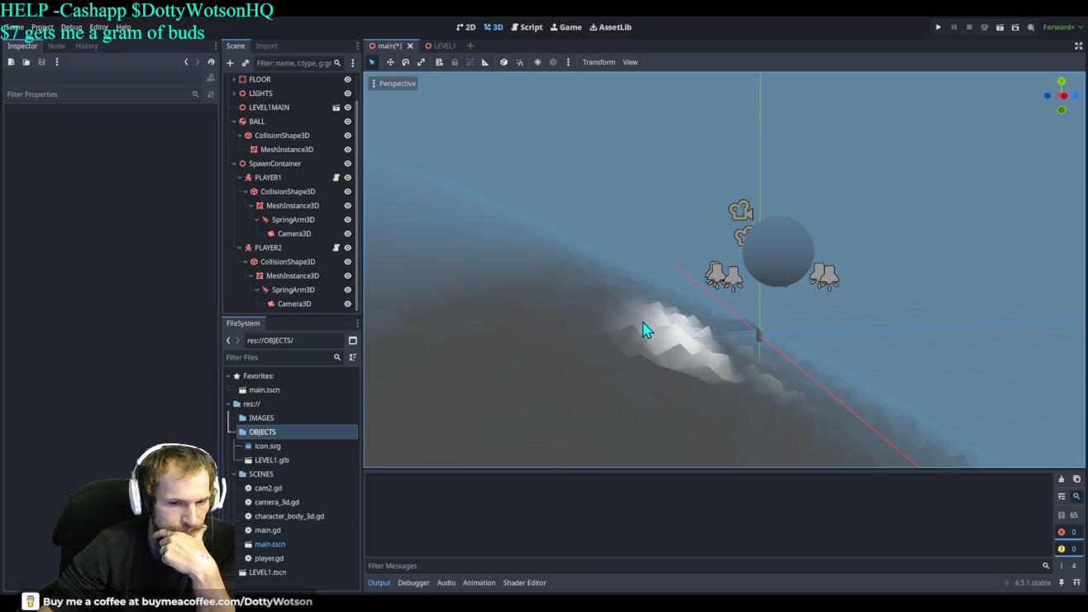
Open the LEVEL1 scene, select the Landscape mesh and expand Geometry to see its empty material override.
left_click(648, 328)
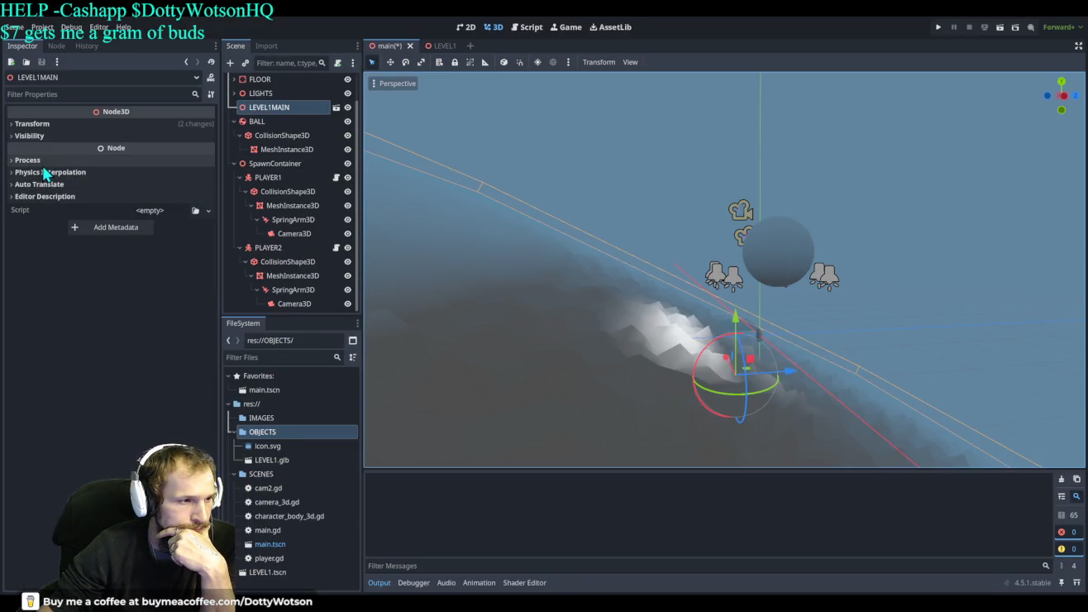
left_click(273, 111)
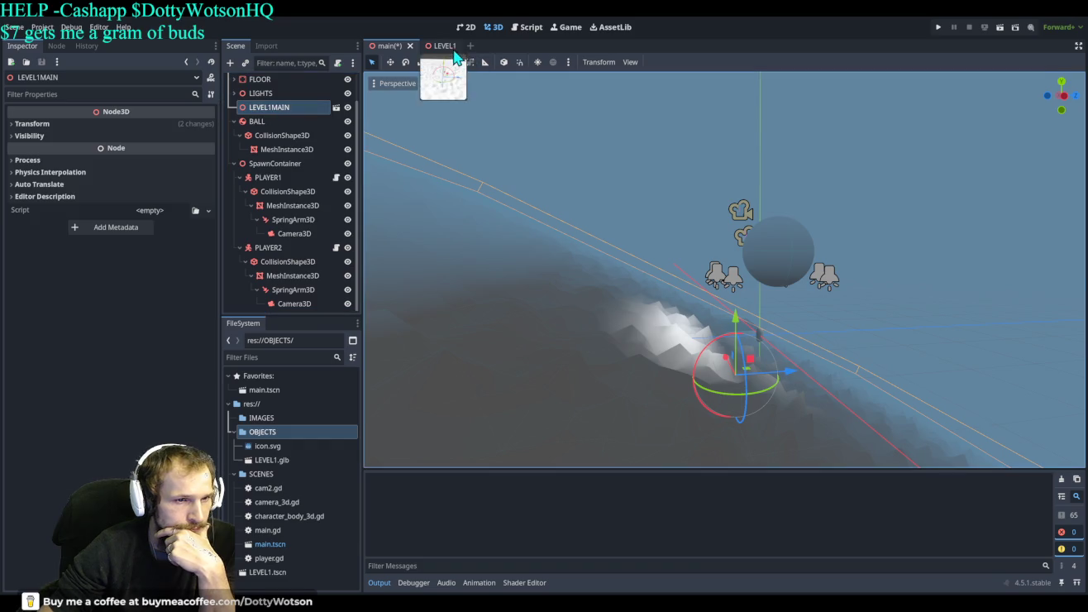
left_click(453, 47)
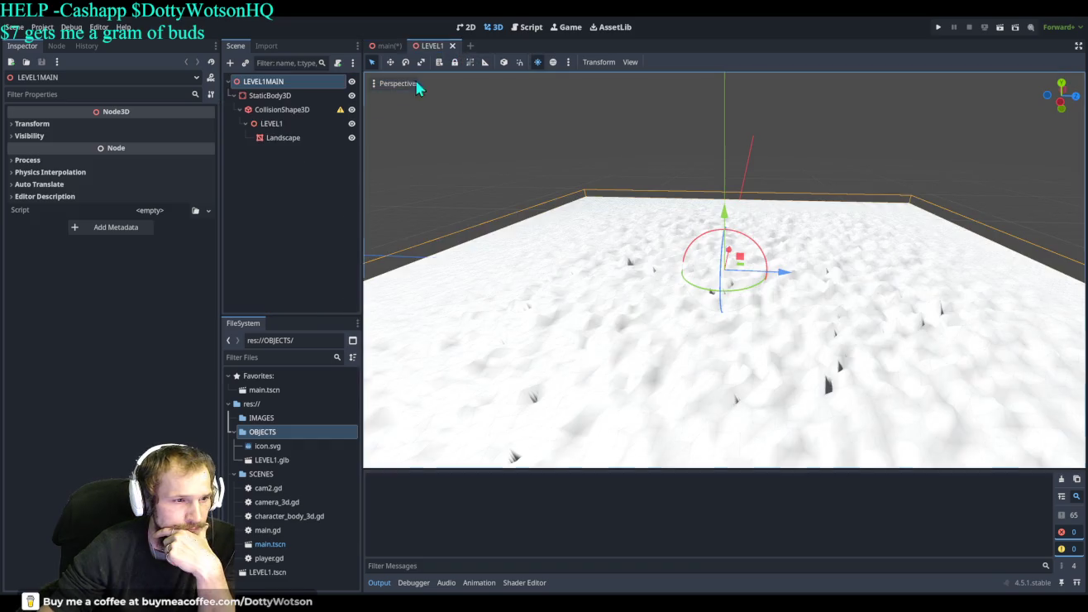
left_click(284, 137)
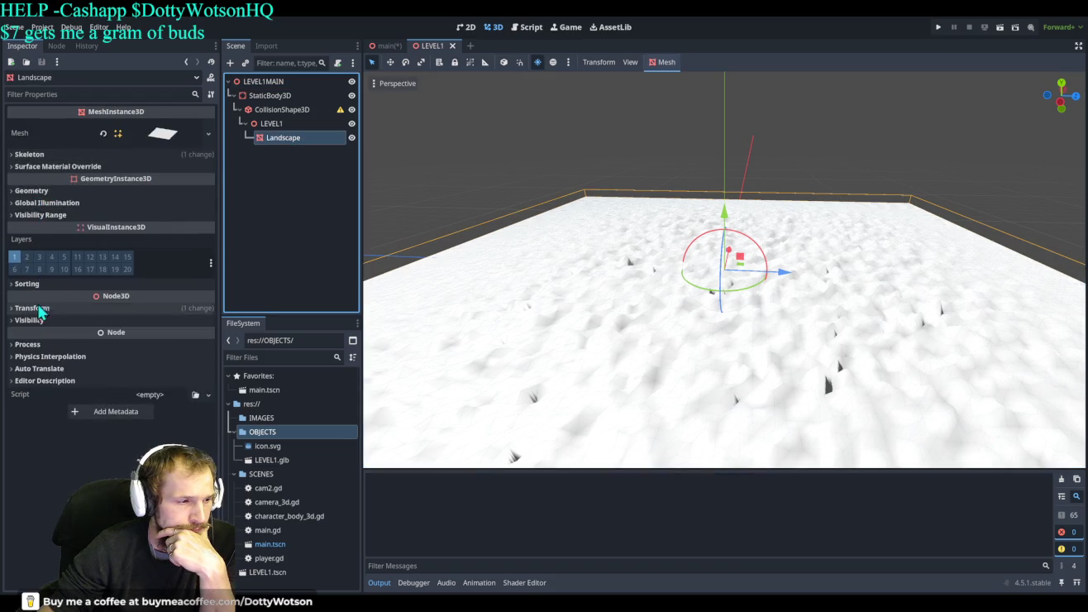
left_click(27, 191)
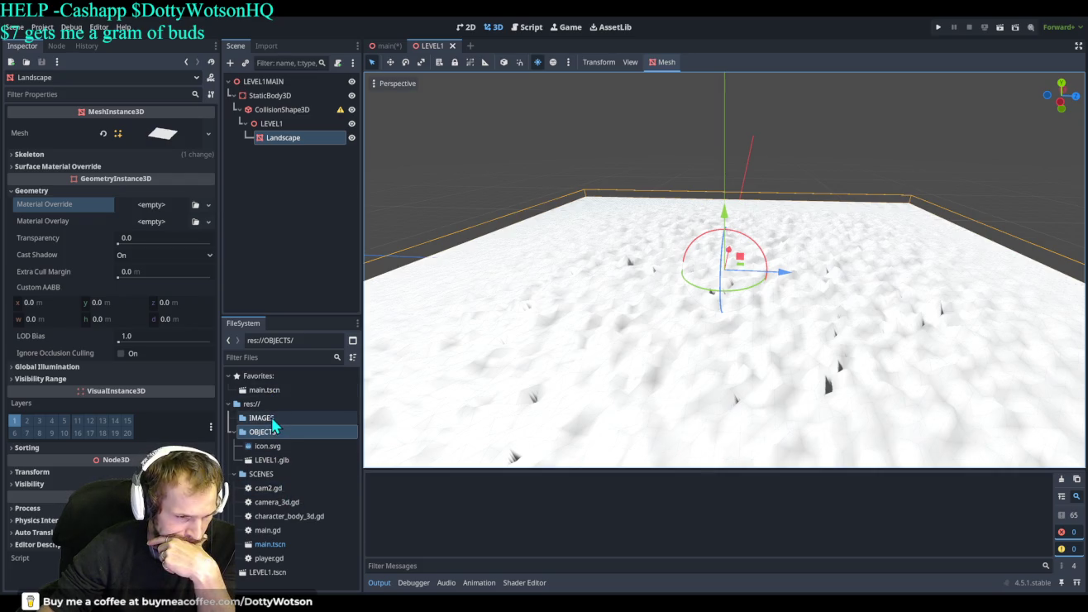
left_click(272, 573)
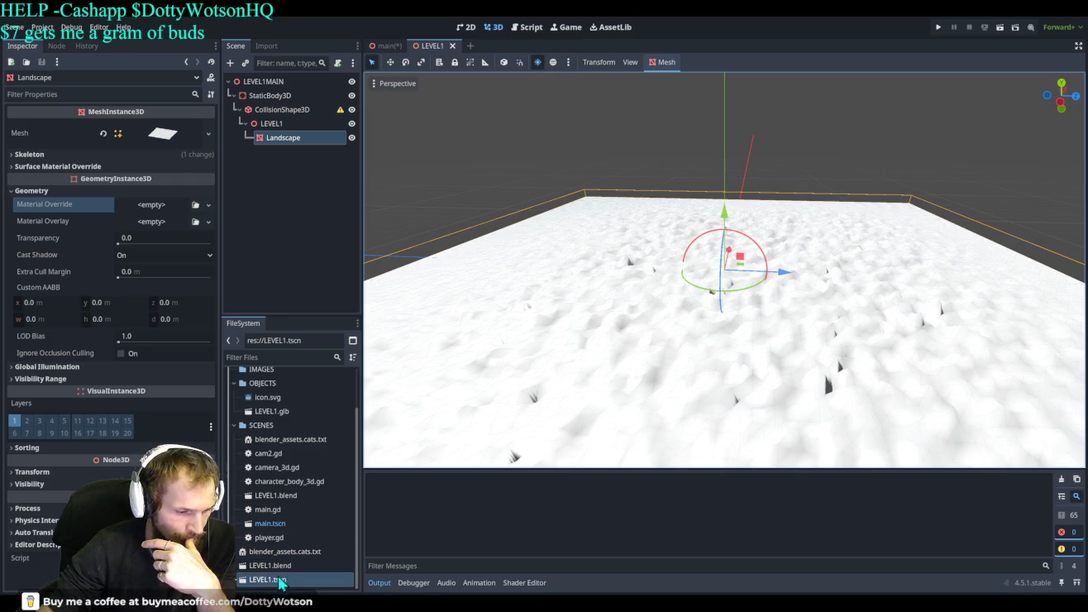
Select the newly added LEVEL1.blend file in the FileSystem dock.
left_click(280, 567)
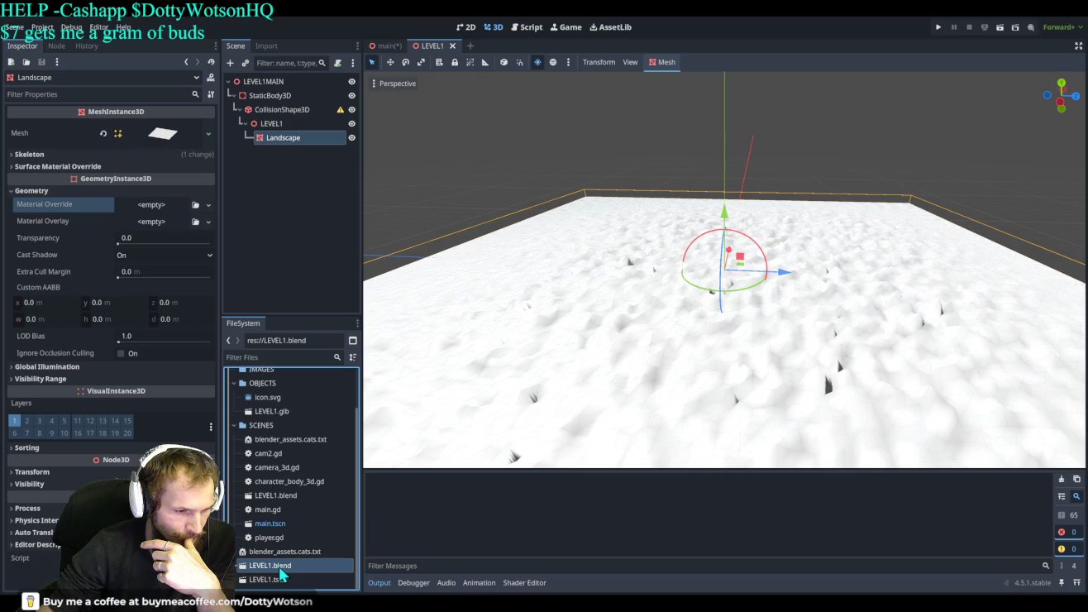
Instance LEVEL1.blend into the viewport at x 91.123, y 10.863, z -8.413 and inspect its Transform.
mouse_move(282, 573)
left_mouse_down()
mouse_move(496, 308)
mouse_move(604, 251)
mouse_move(671, 175)
mouse_move(797, 177)
mouse_move(964, 206)
mouse_move(901, 187)
mouse_move(816, 230)
mouse_move(821, 210)
mouse_move(770, 182)
mouse_move(813, 223)
mouse_move(718, 209)
mouse_move(727, 209)
left_mouse_up()
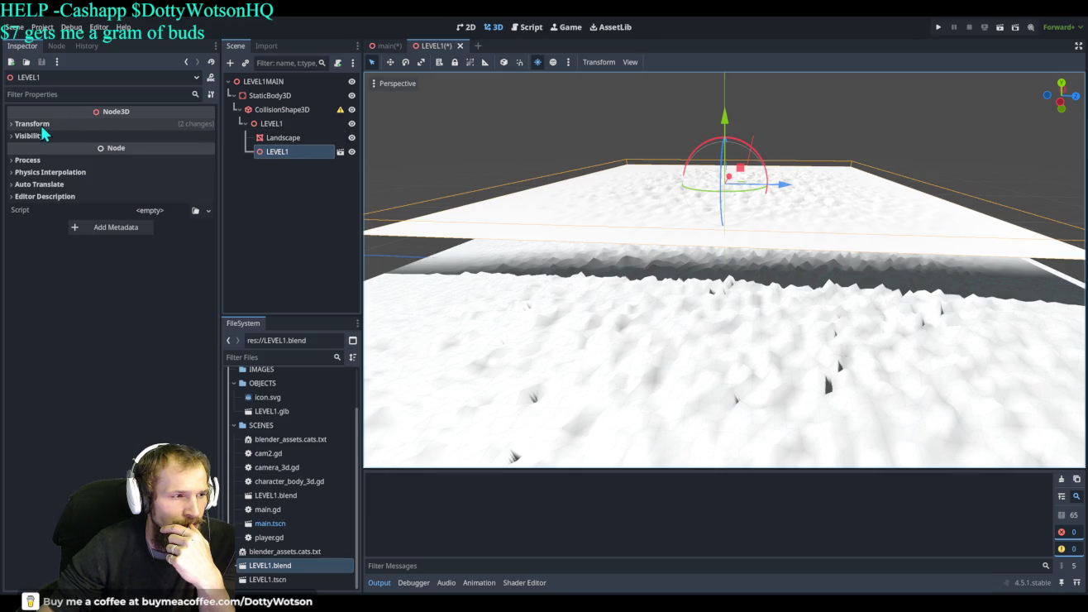
left_click(281, 152)
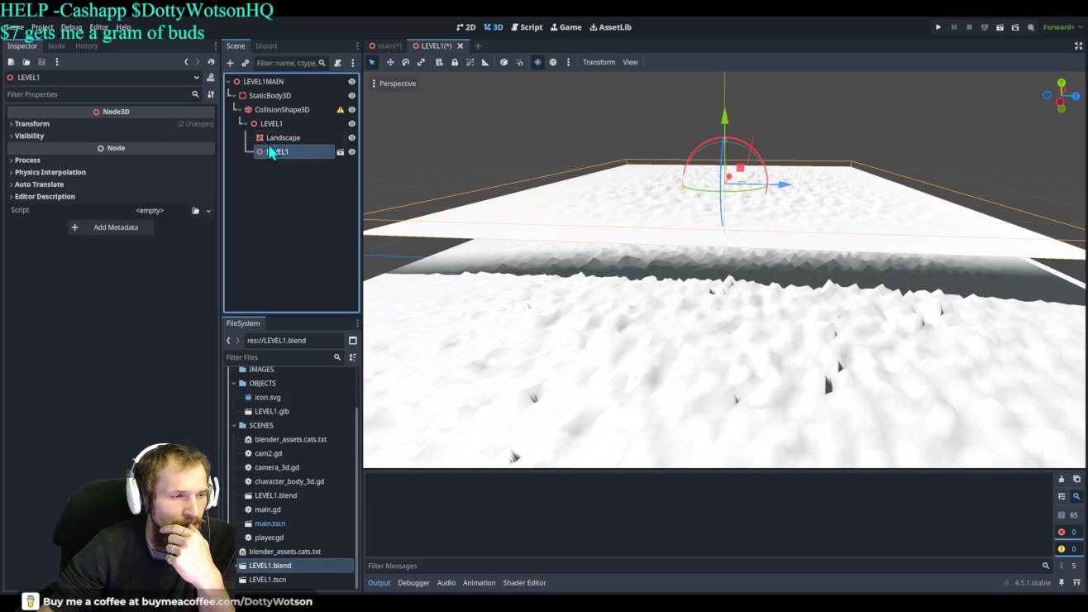
left_click(39, 136)
left_click(33, 125)
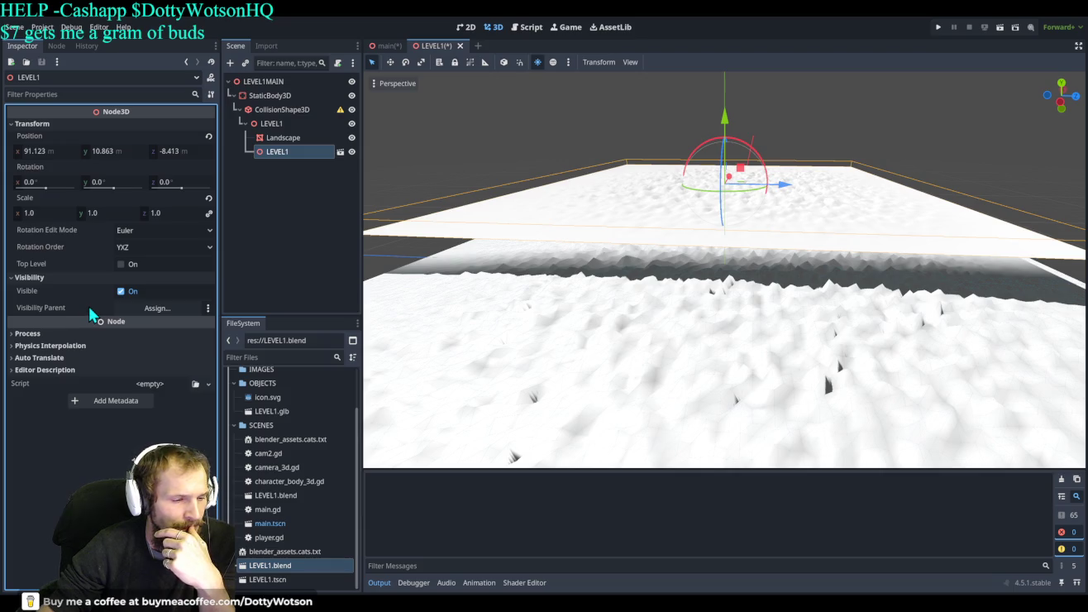
scroll(305, 488, "up", 3)
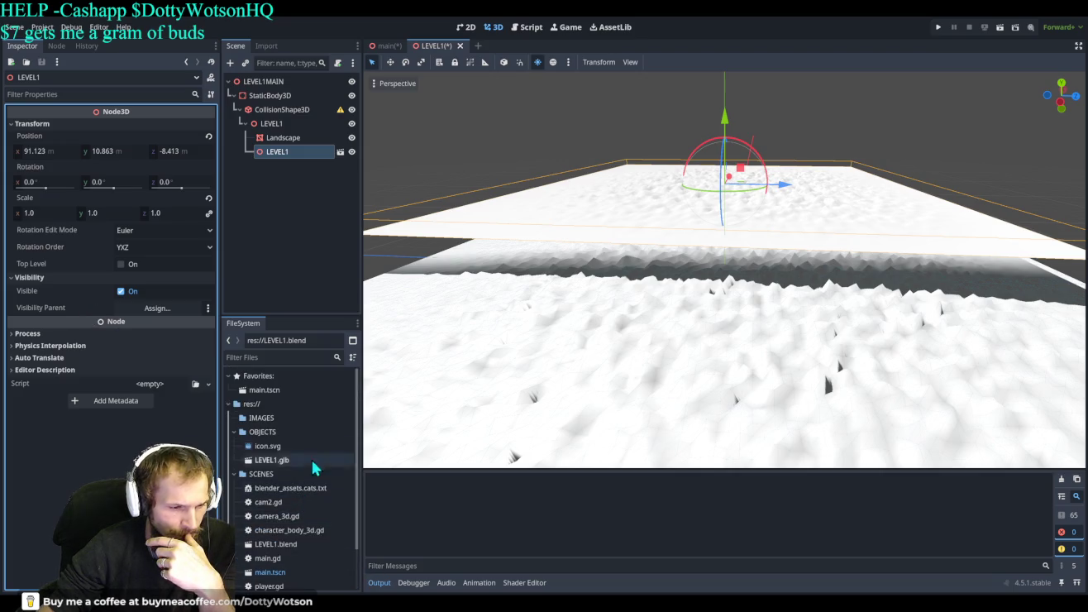
left_click(276, 415)
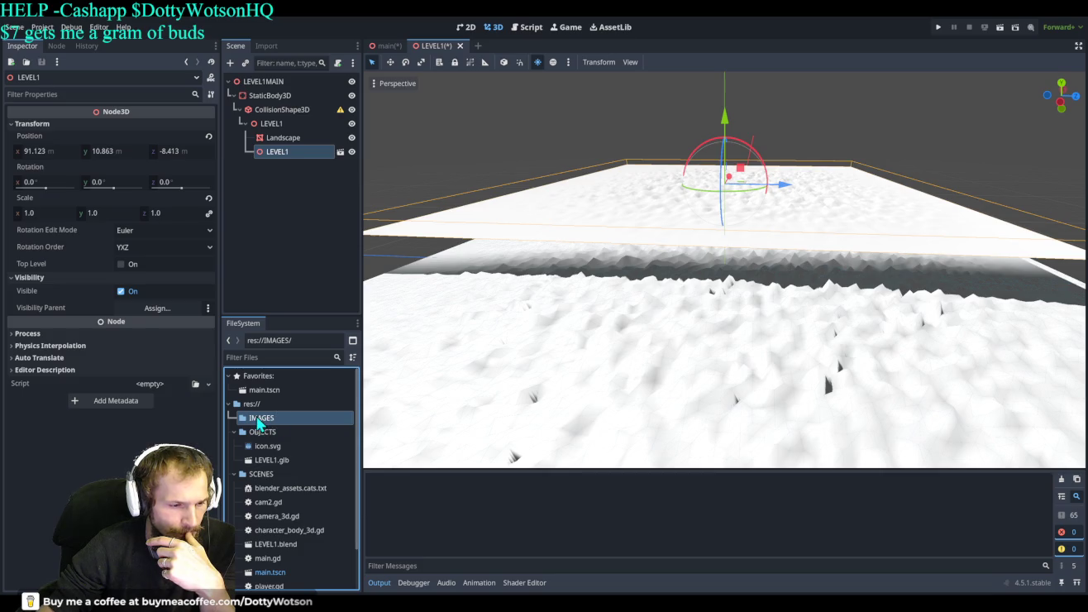
scroll(294, 415, "down", 3)
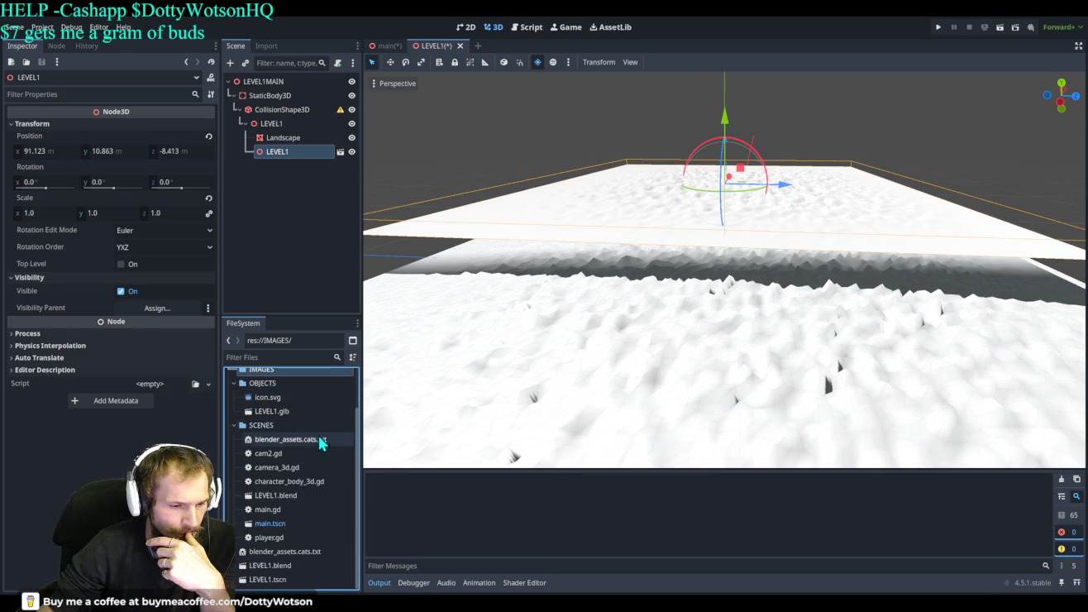
mouse_move(303, 445)
left_mouse_down()
mouse_move(512, 258)
mouse_move(515, 218)
mouse_move(299, 451)
mouse_move(287, 445)
left_mouse_up()
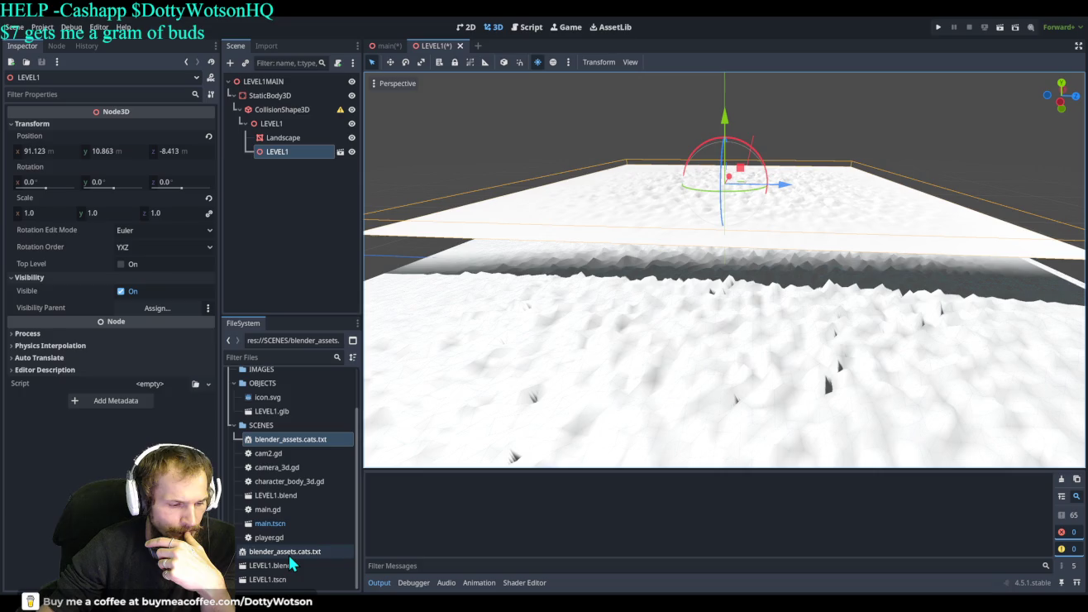
left_click(296, 147)
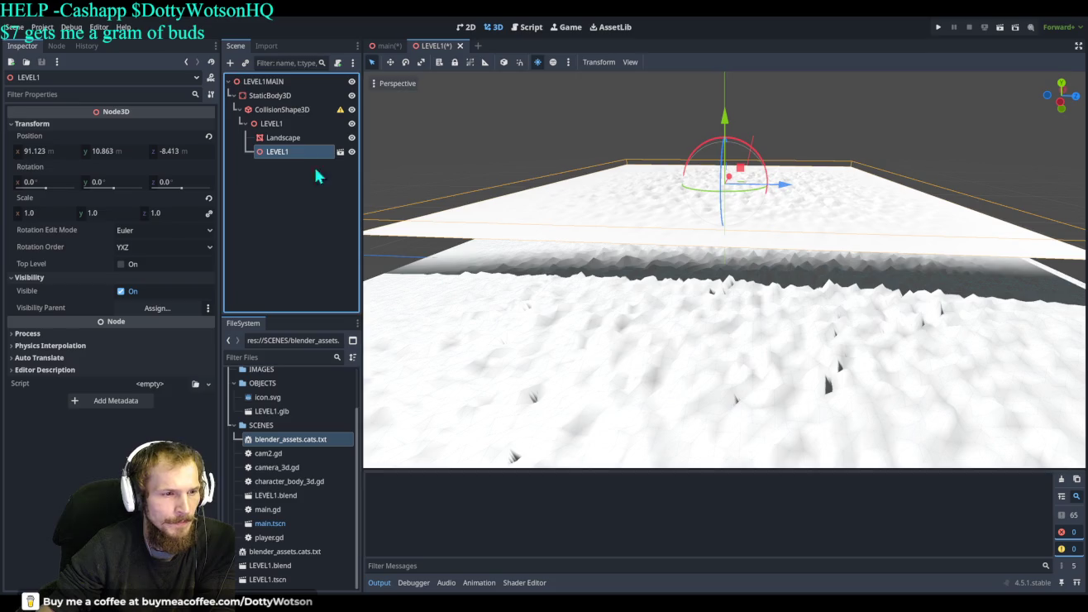
Delete the extra LEVEL1 instance and check the LEVEL1 and blender_assets.cats.txt files in FileSystem.
key("Delete")
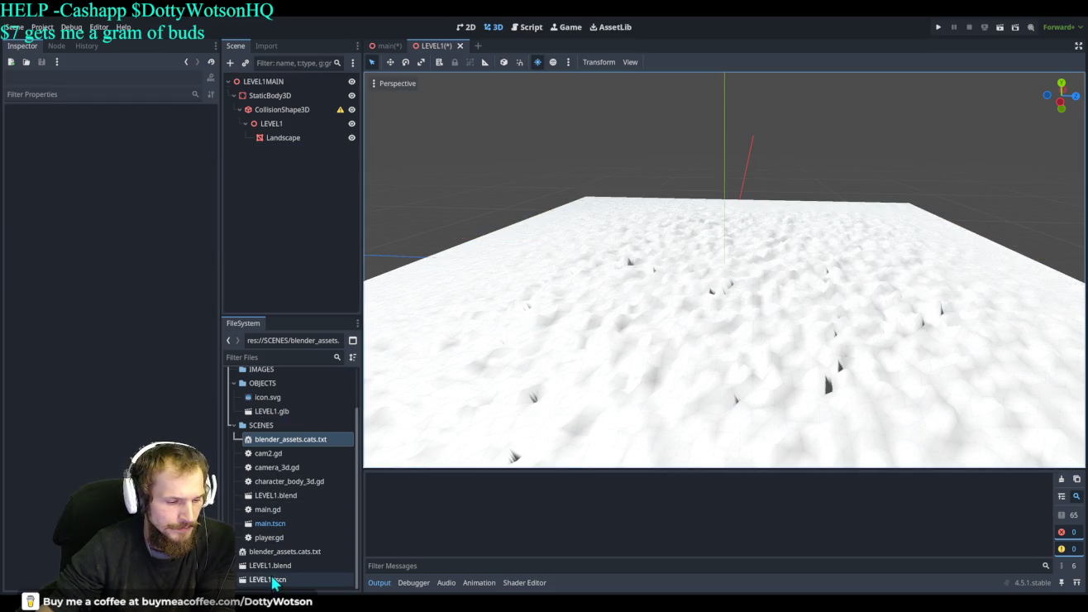
left_click(274, 580)
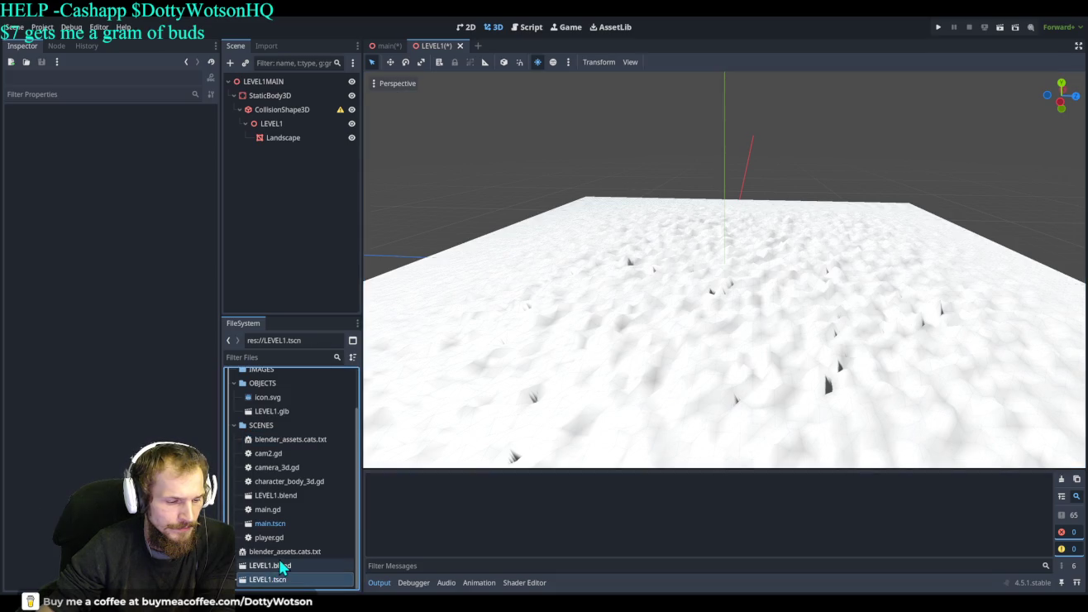
left_click(270, 565)
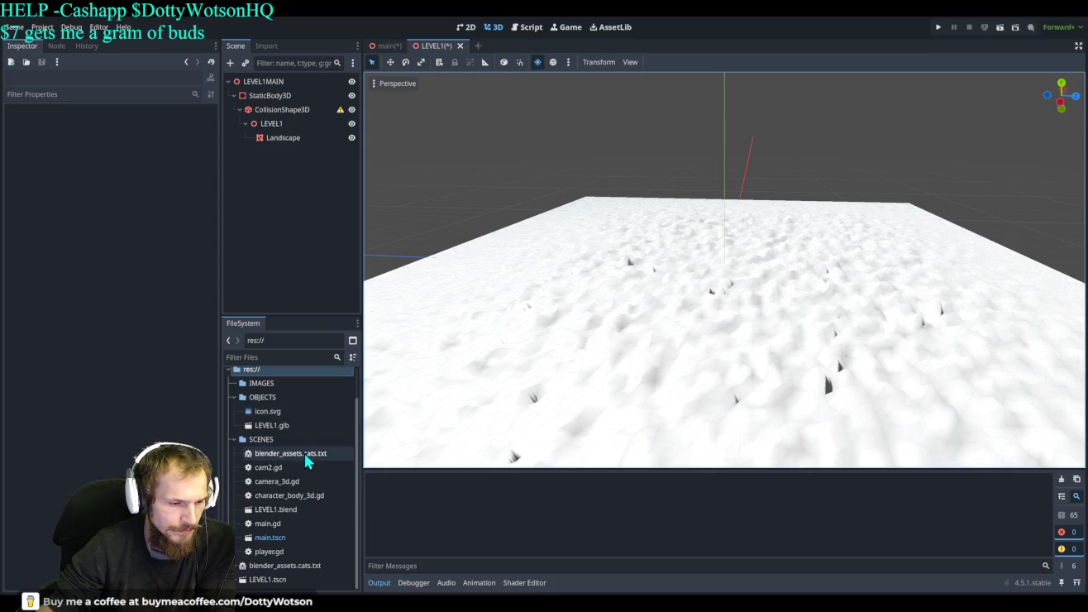
left_click(307, 461)
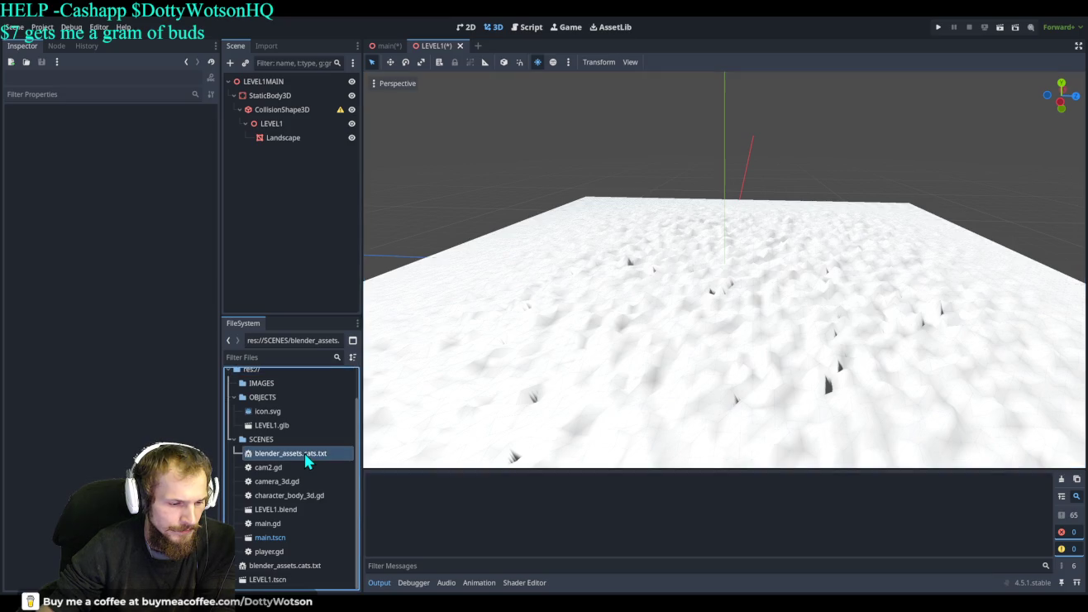
left_click(279, 567)
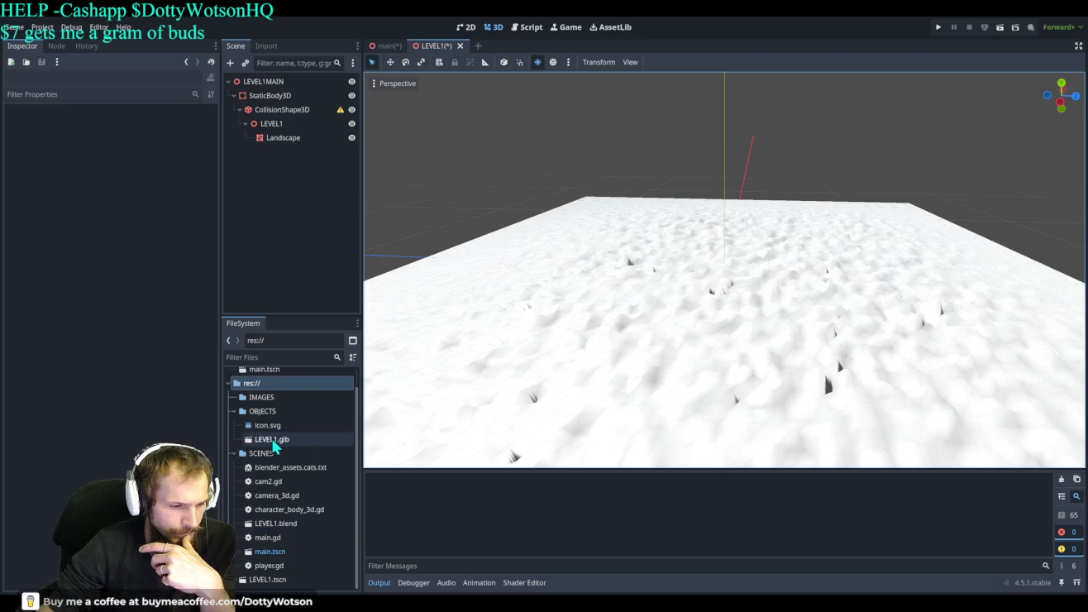
Try placing LEVEL1.glb and LEVEL1.tscn into the viewport, then select LEVEL1.blend in SCENES.
mouse_move(271, 439)
left_mouse_down()
mouse_move(376, 393)
mouse_move(552, 251)
mouse_move(531, 198)
mouse_move(869, 246)
mouse_move(818, 209)
mouse_move(780, 222)
mouse_move(777, 209)
left_mouse_up()
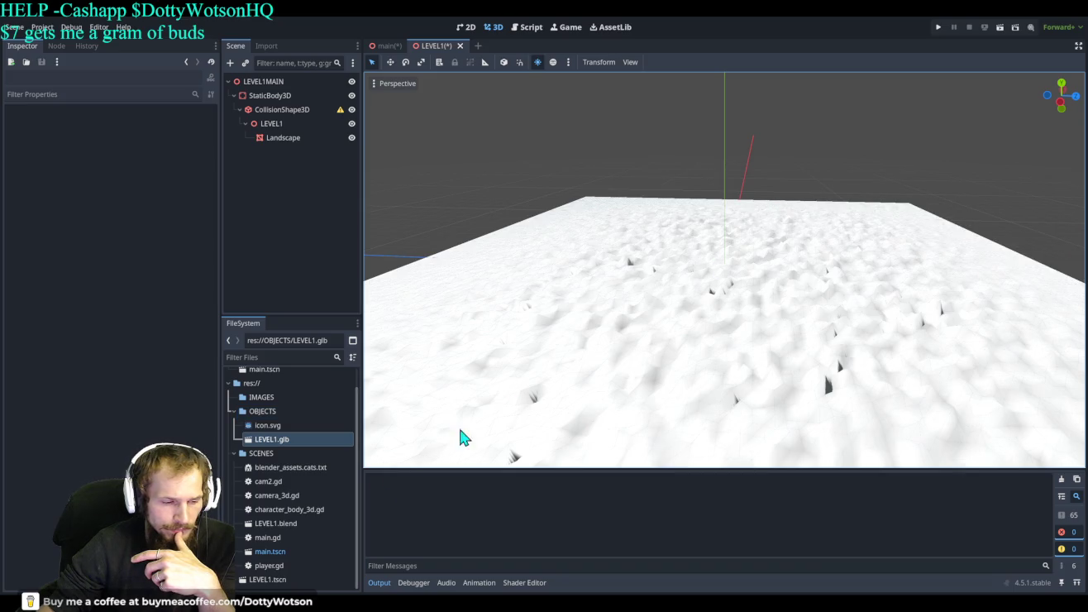
left_click(267, 579)
mouse_move(273, 578)
left_mouse_down()
mouse_move(503, 225)
mouse_move(506, 233)
left_mouse_up()
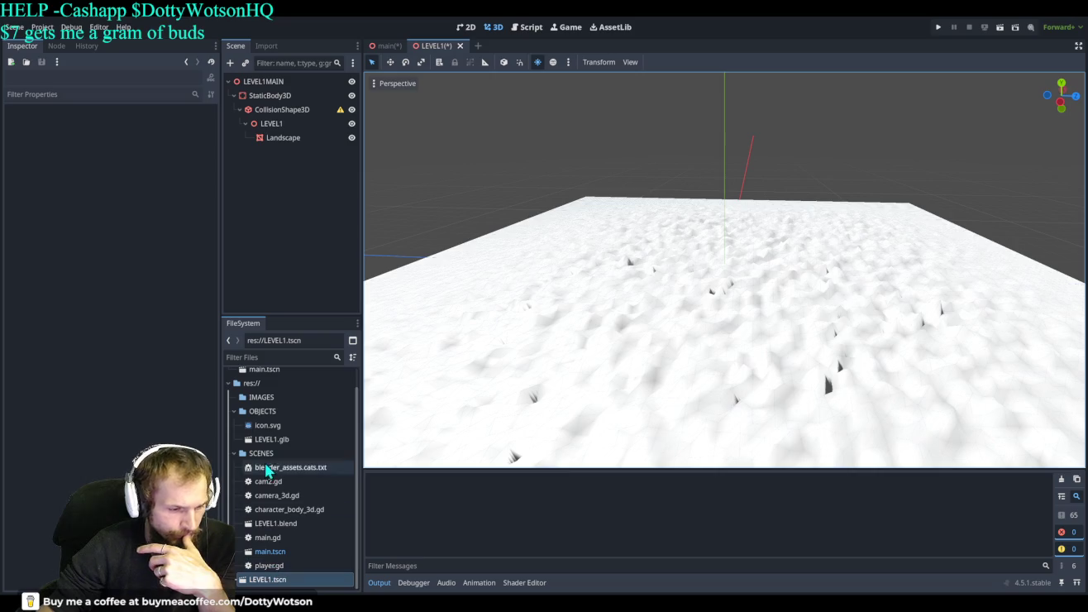
left_click(303, 525)
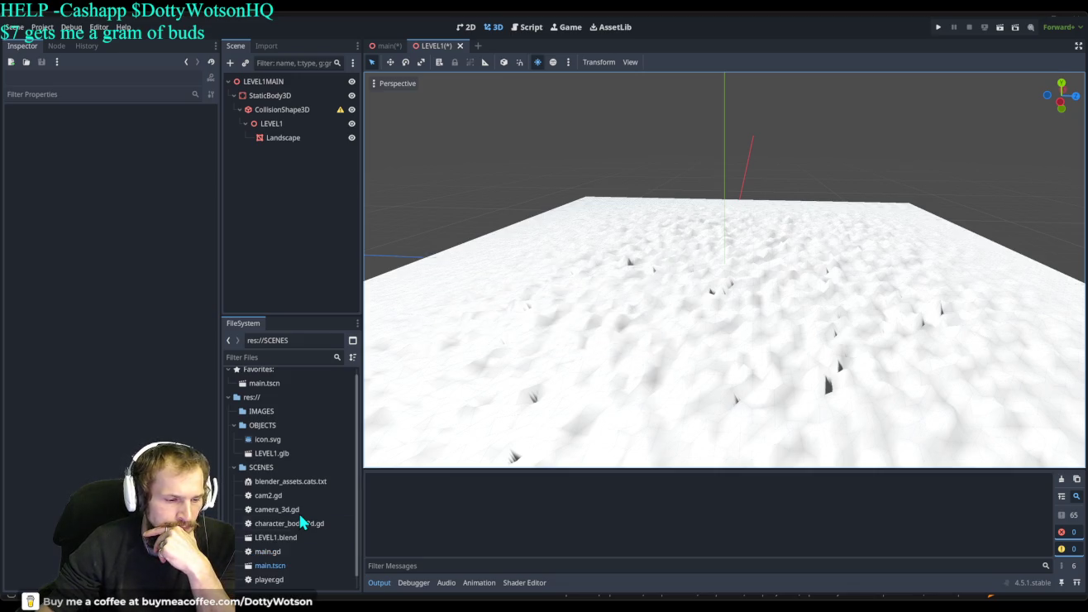
Drop LEVEL1.blend into the viewport, toggle the preview sun, and tilt the new terrain about 54° upright.
scroll(281, 565, "down", 1)
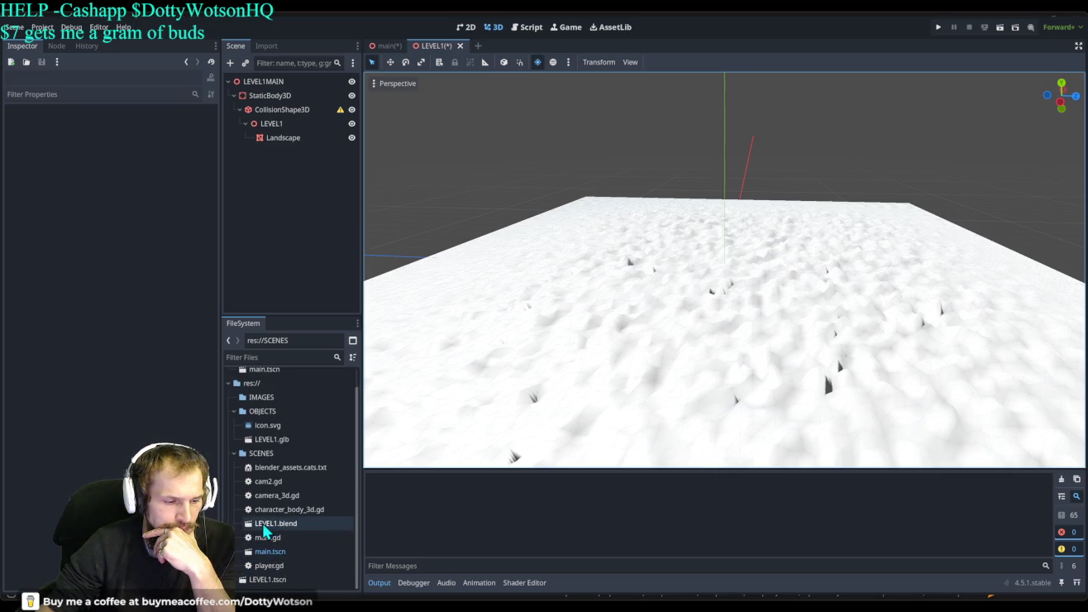
mouse_move(261, 527)
left_mouse_down()
mouse_move(525, 351)
mouse_move(585, 207)
mouse_move(610, 226)
mouse_move(672, 228)
mouse_move(627, 195)
mouse_move(537, 214)
mouse_move(546, 220)
left_mouse_up()
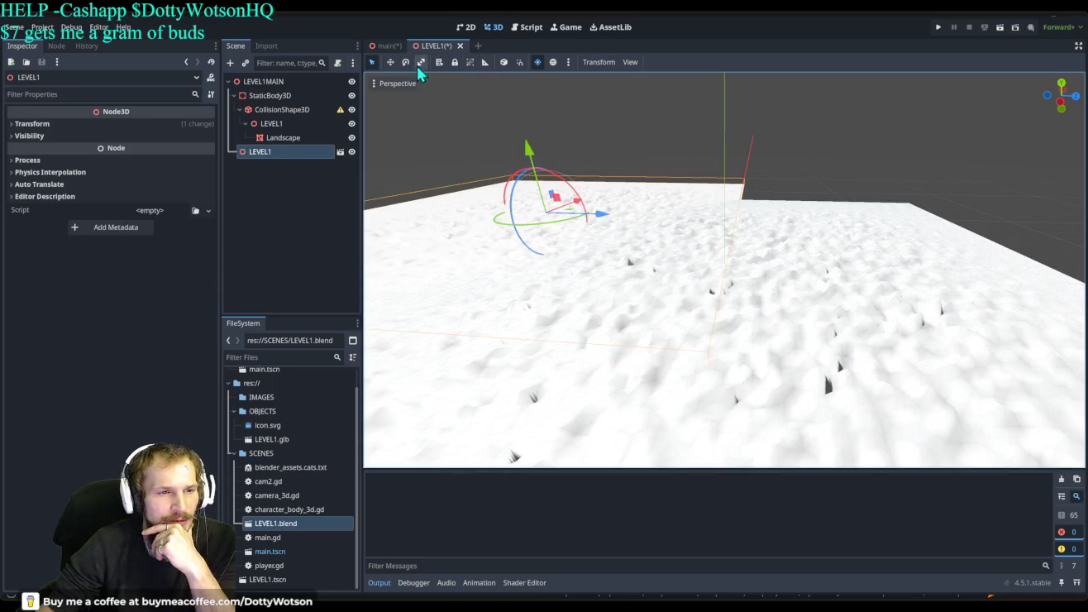
left_click(538, 63)
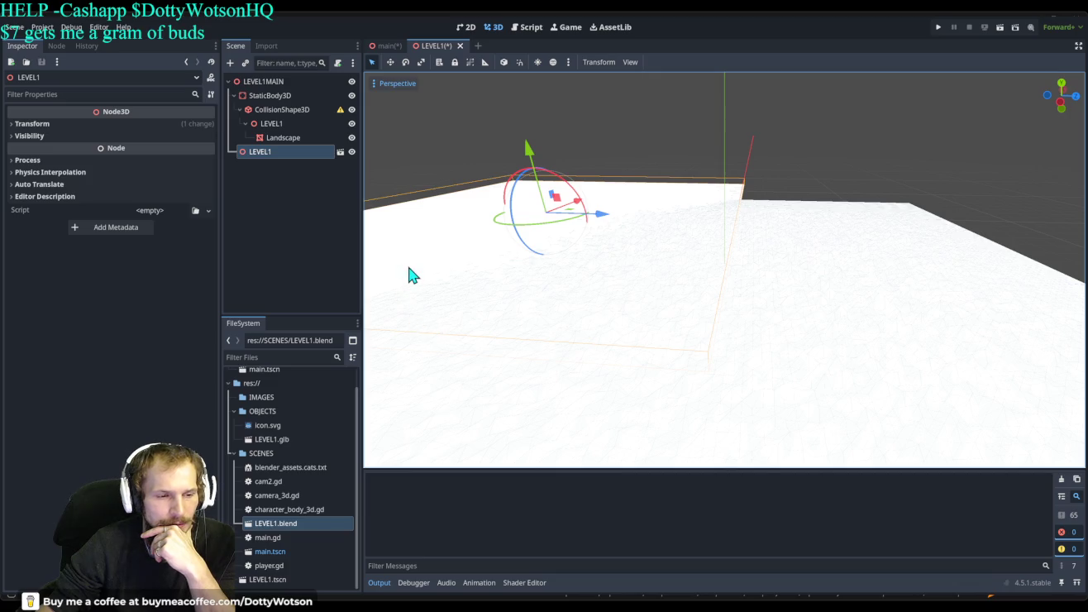
left_click(538, 63)
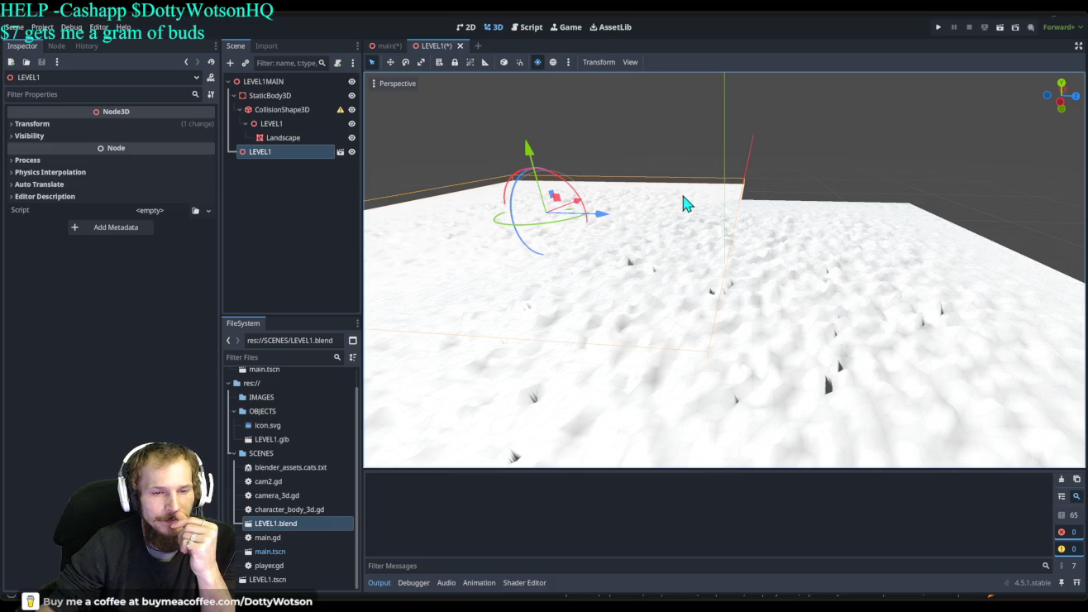
mouse_move(532, 166)
left_mouse_down()
mouse_move(567, 182)
mouse_move(380, 244)
left_mouse_up()
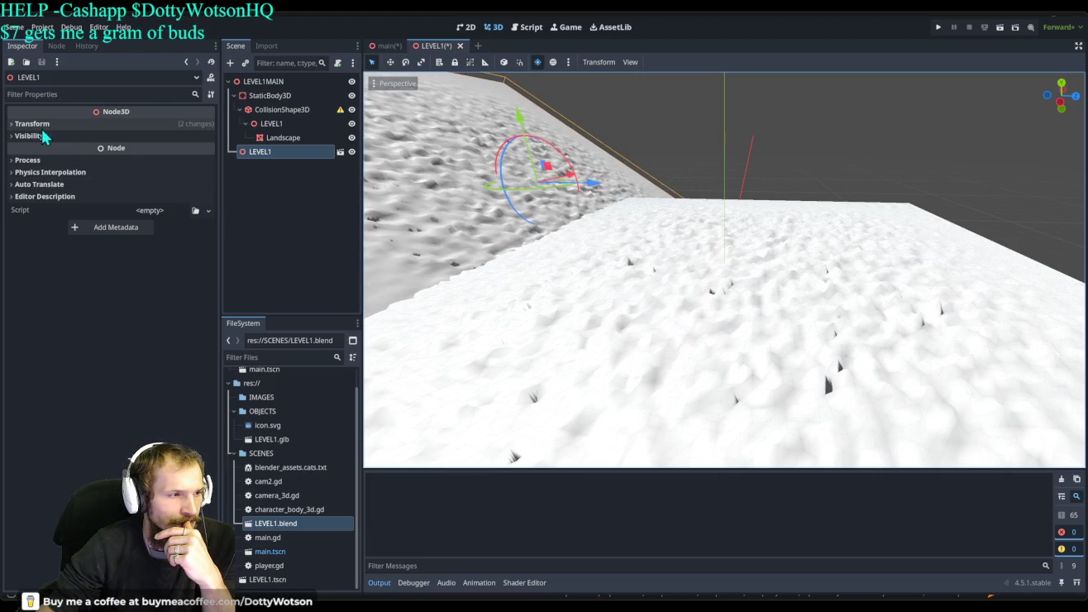
left_click(280, 153)
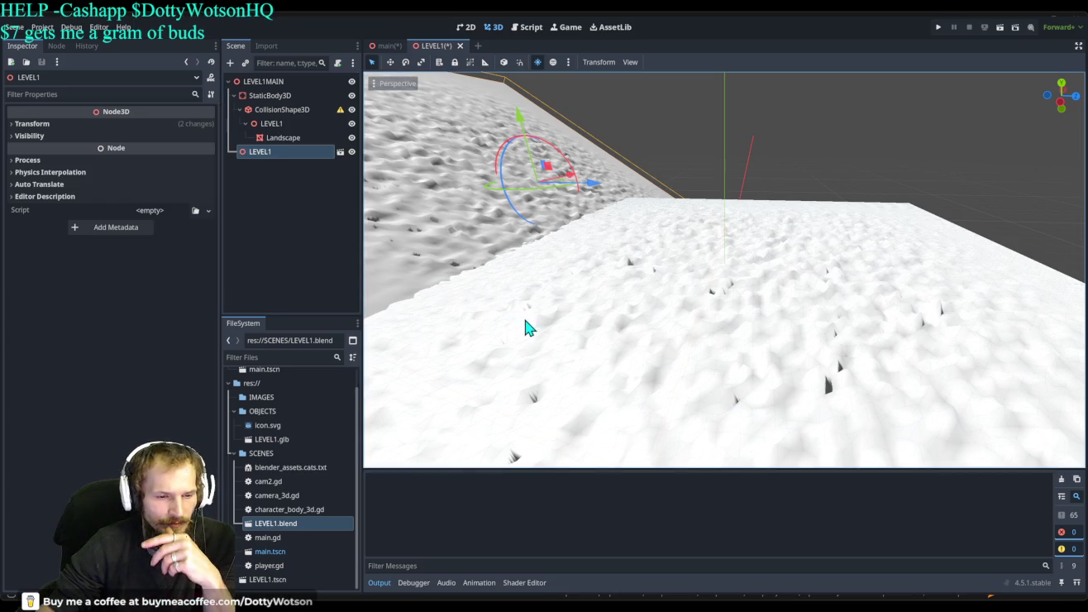
Delete the tilted LEVEL1 instance from the scene.
key("Delete")
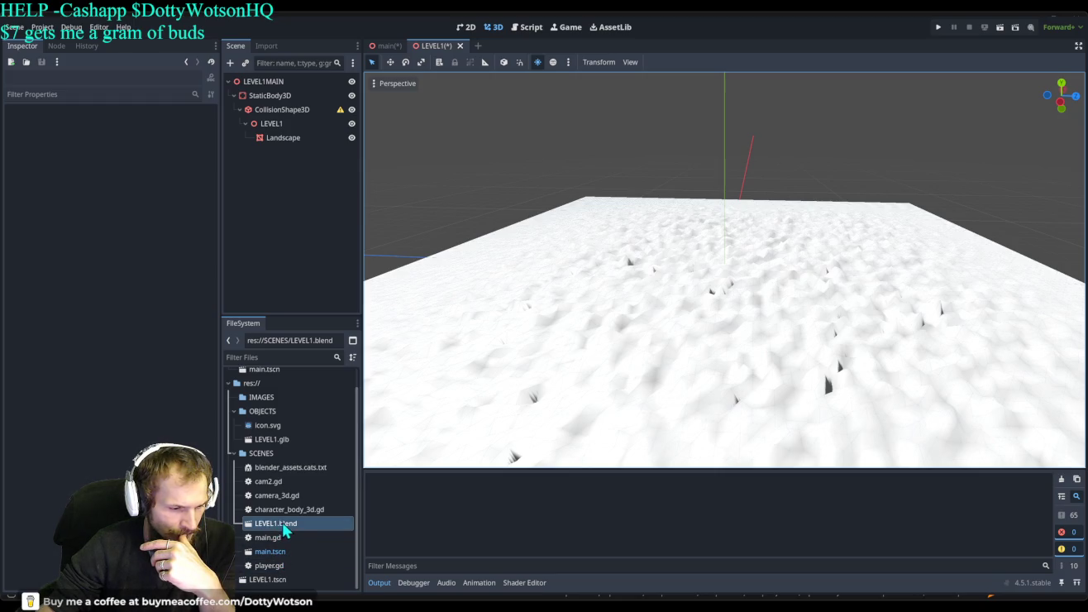
scroll(306, 563, "up", 1)
scroll(306, 563, "down", 1)
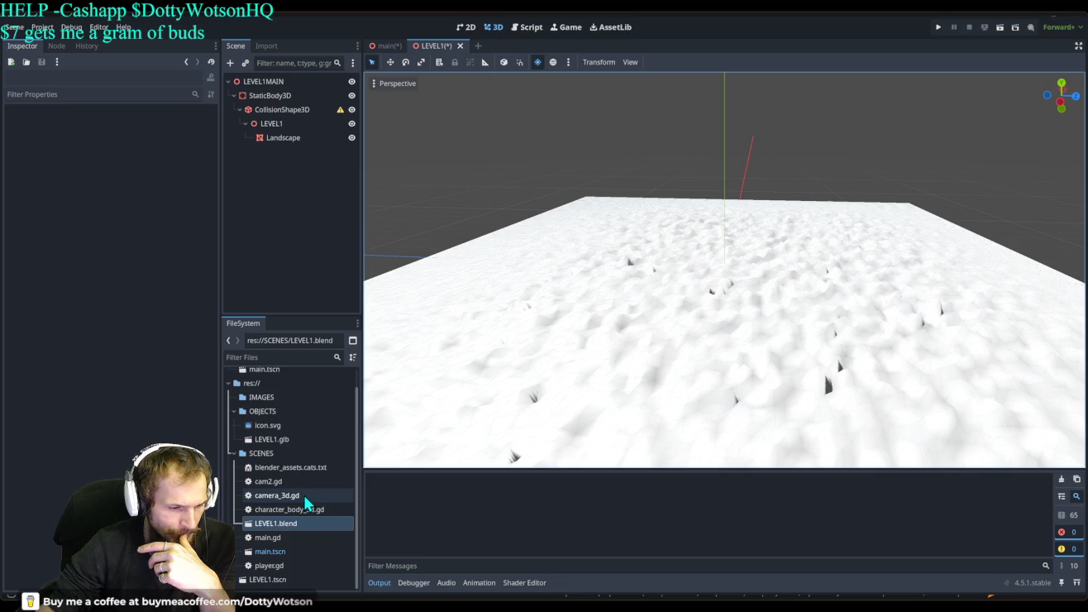
Check camera_3d.gd, cam2.gd, LEVEL1.blend, character_body_3d.gd and blender_assets.cats.txt in FileSystem.
left_click(307, 500)
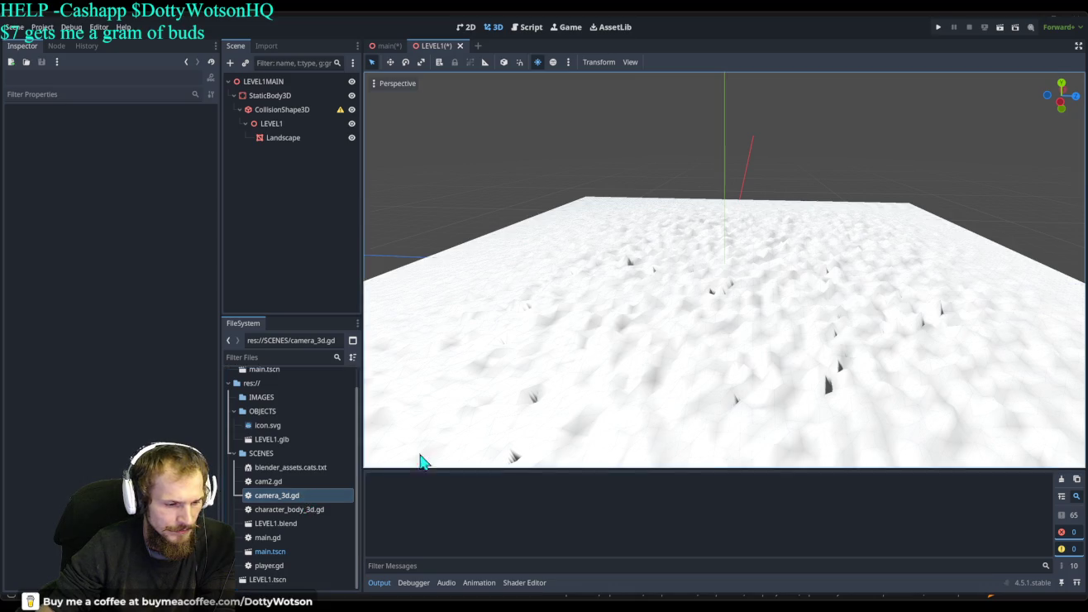
left_click(291, 496)
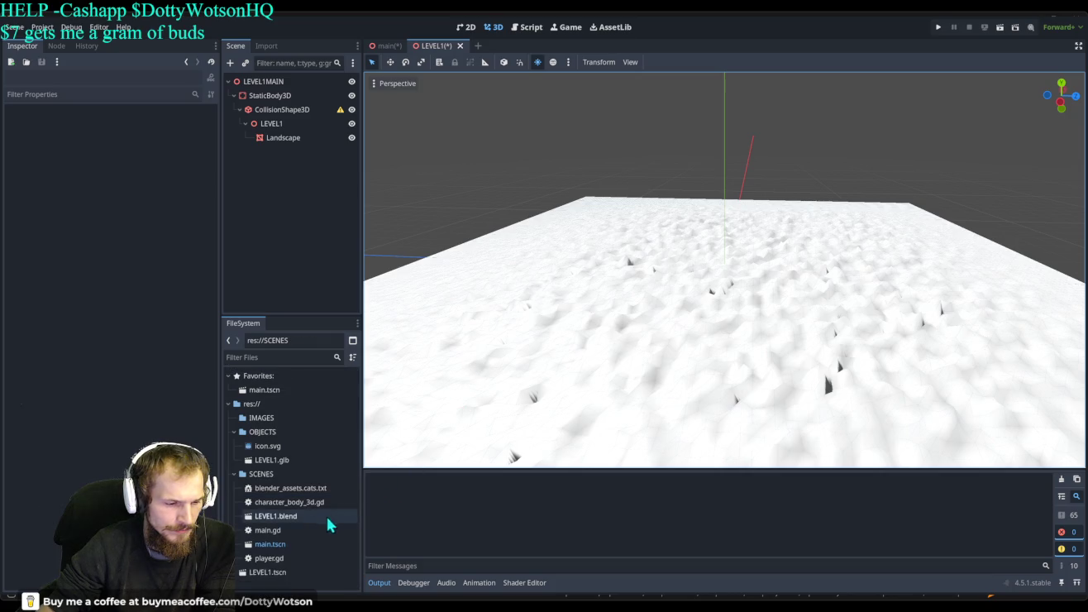
left_click(290, 520)
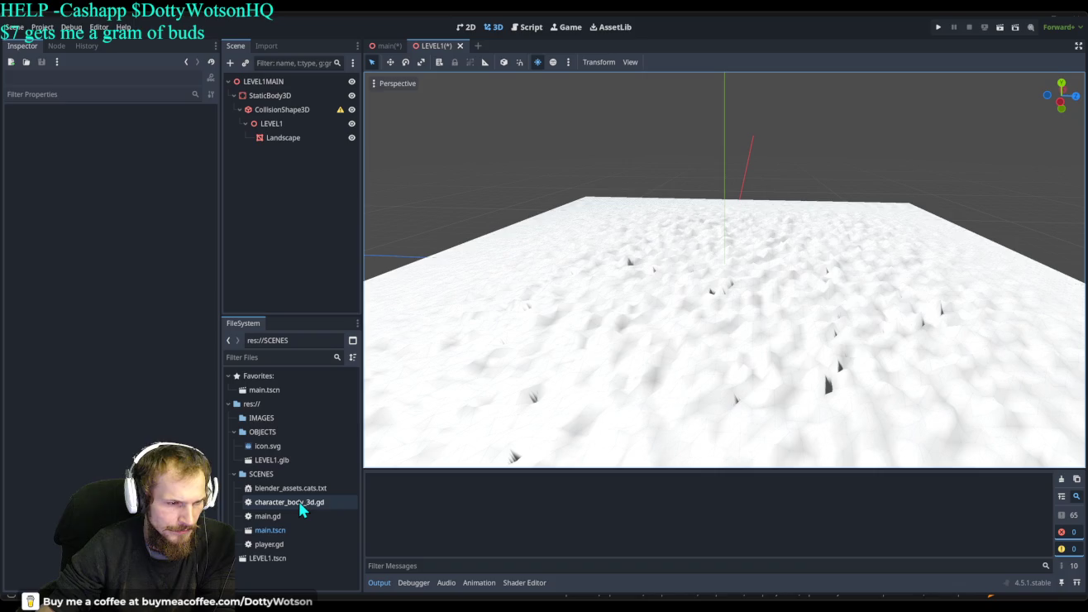
left_click(302, 506)
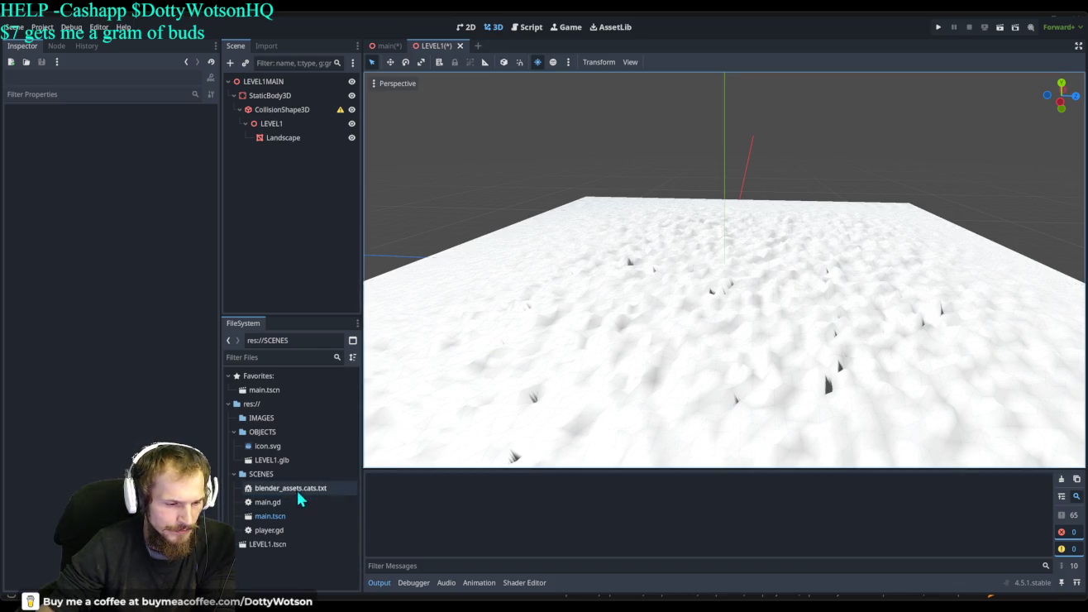
left_click(297, 489)
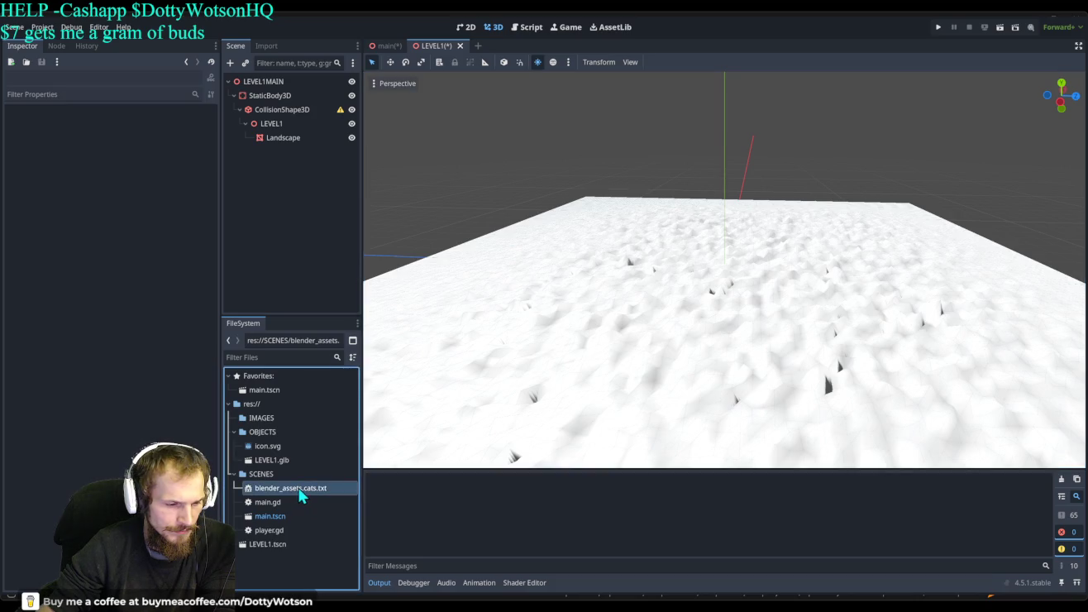
Select LEVEL1.glb in FileSystem, then the Landscape node to show its mesh properties.
left_click(278, 416)
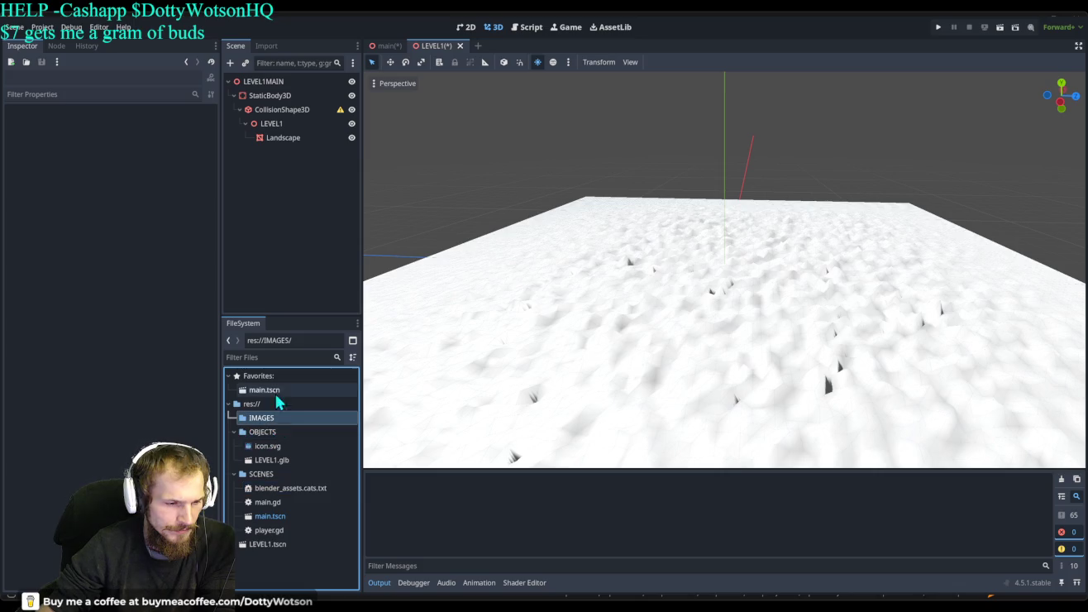
left_click(277, 463)
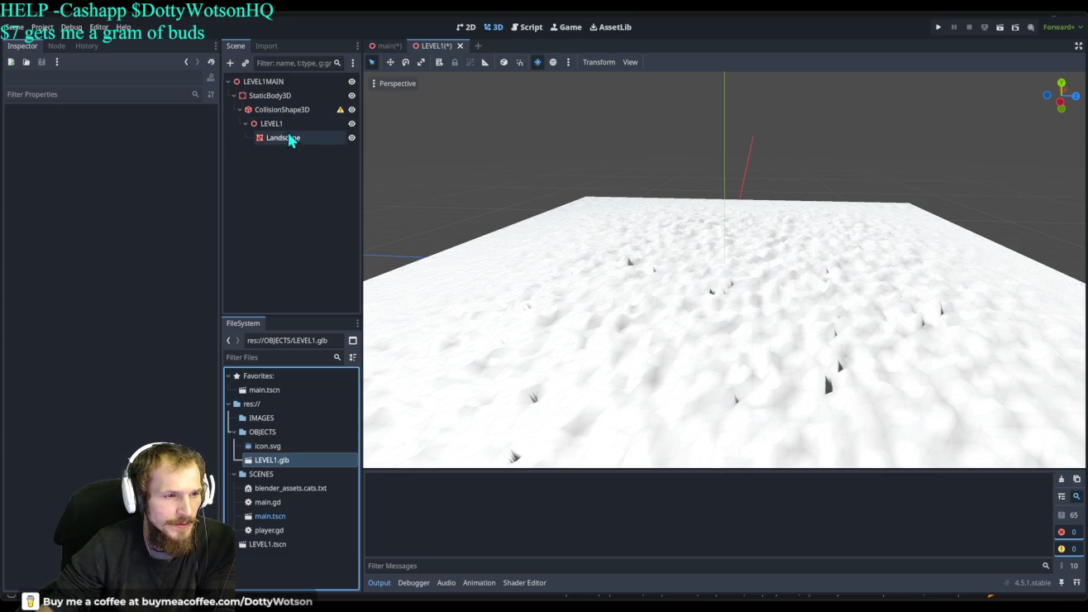
left_click(283, 140)
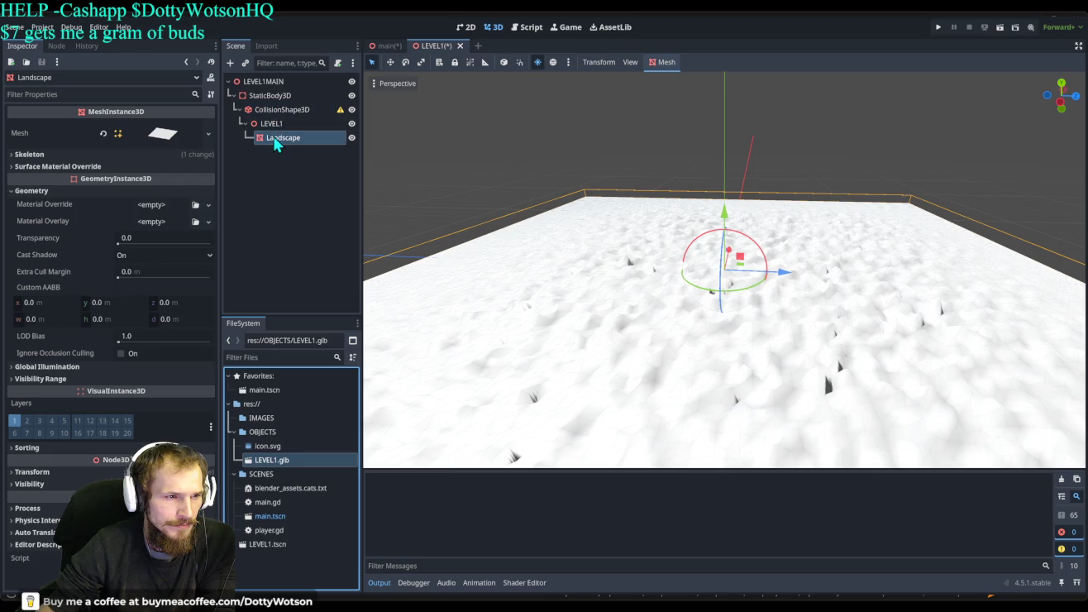
Give the Landscape a new override material with a new LEVEL1.gdshader shader.
left_click(283, 140)
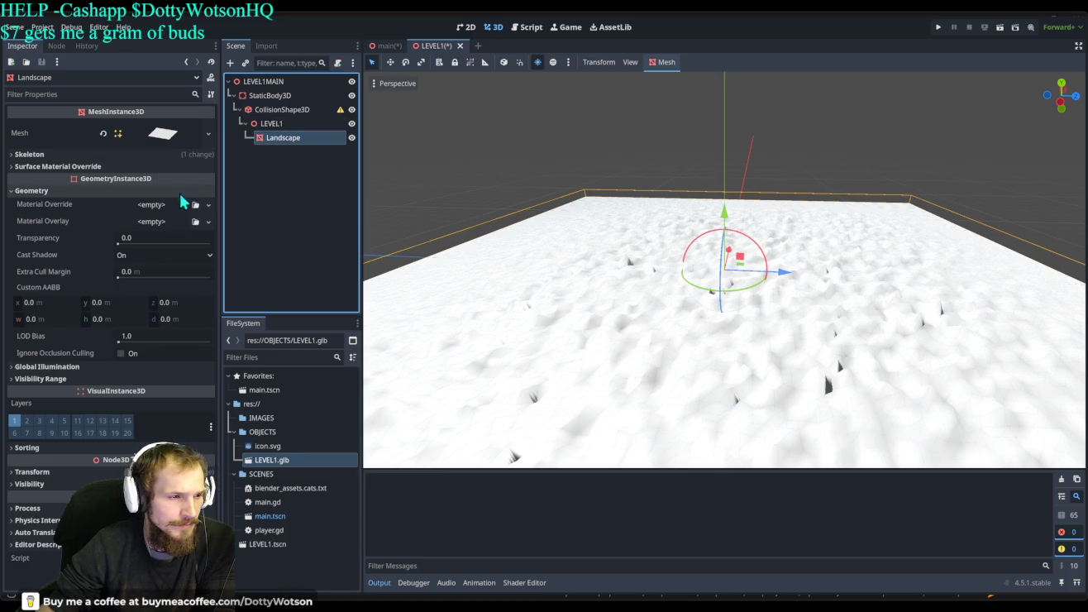
left_click(207, 208)
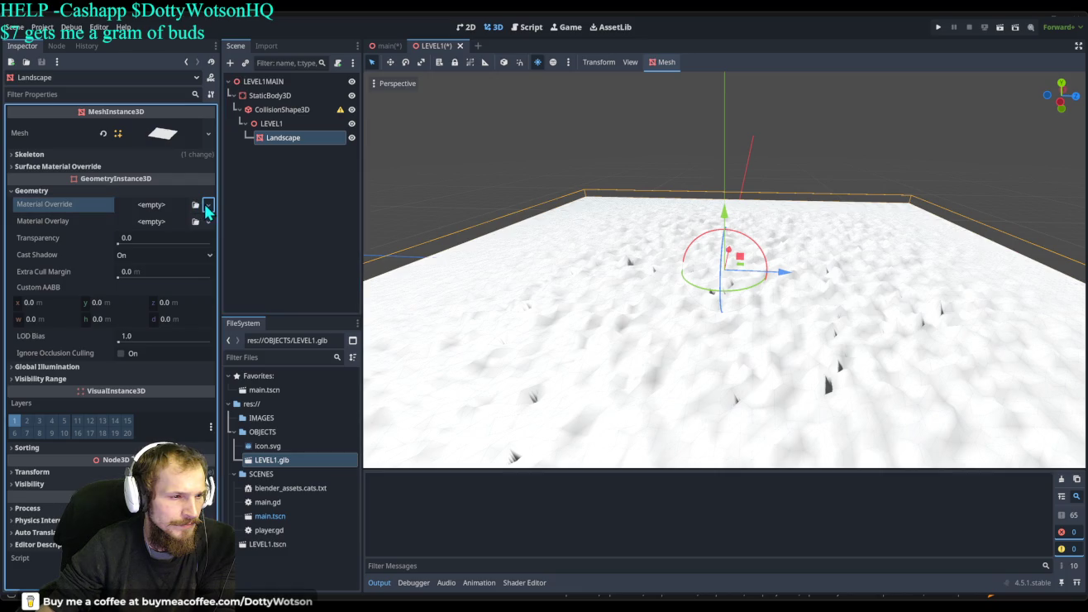
left_click(176, 266)
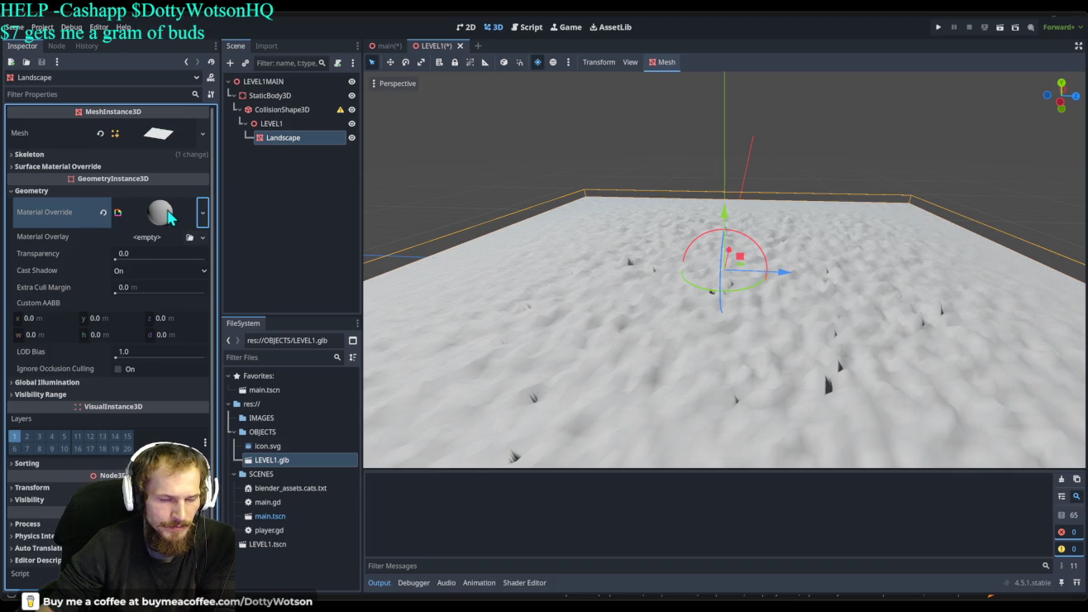
left_click(171, 216)
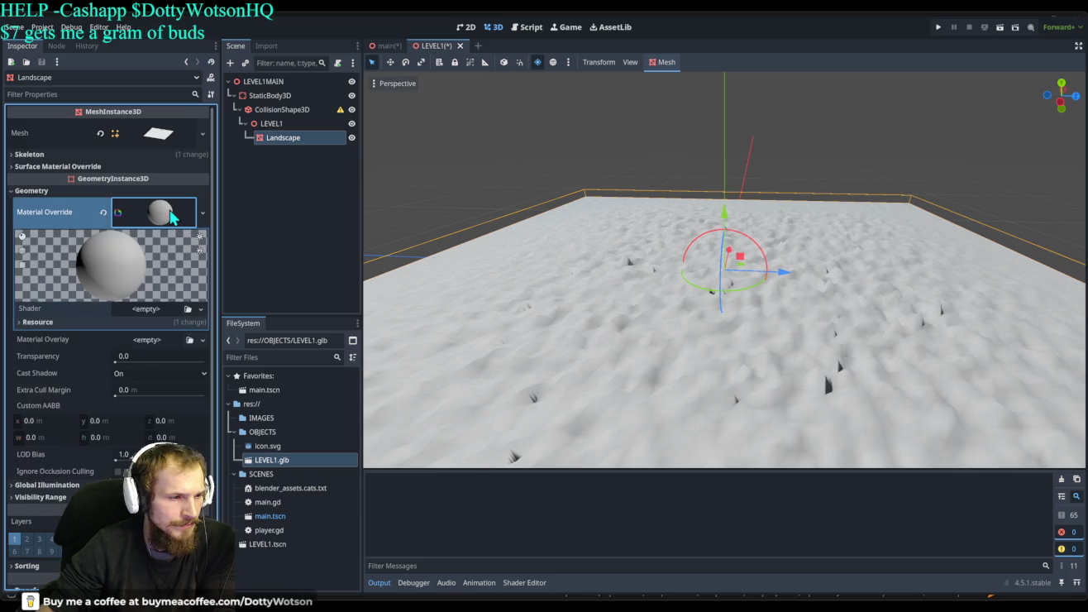
left_click(152, 307)
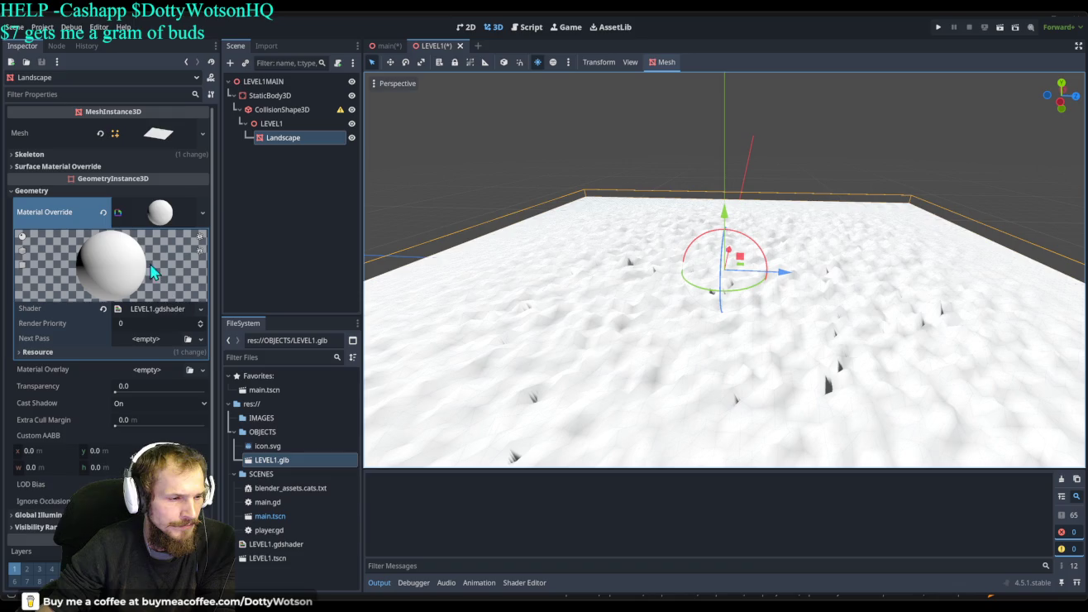
left_click(198, 253)
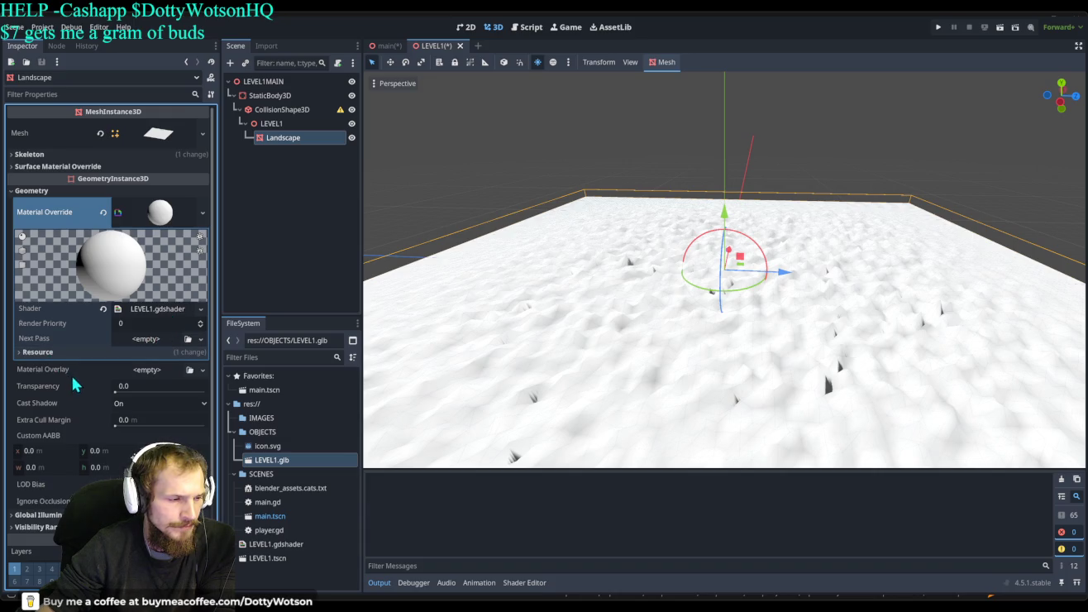
Try Landscape transparency values 1, 0.75 and 0.9, settling on 0.85.
left_click(141, 385)
type("1")
key("Return")
type("0.75")
key("Return")
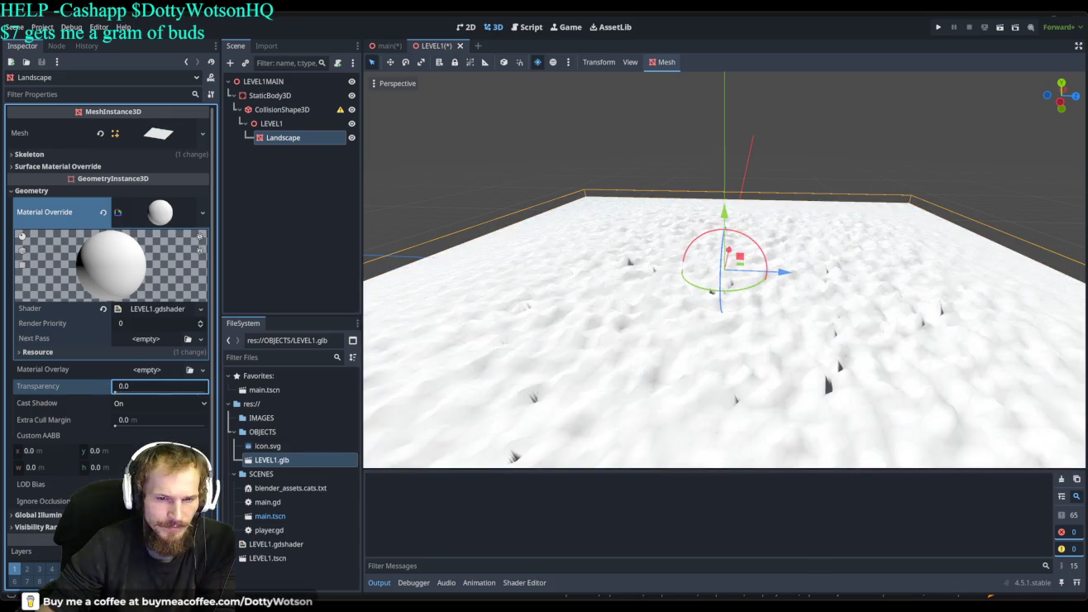
type("0.9")
key("Return")
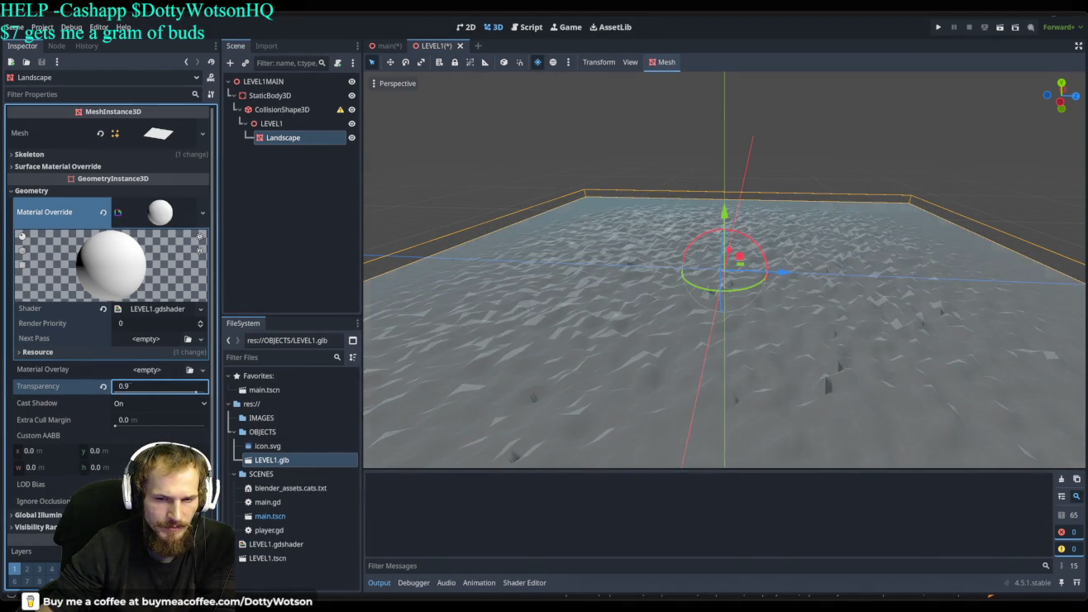
type("0.85")
key("Return")
left_click(615, 261)
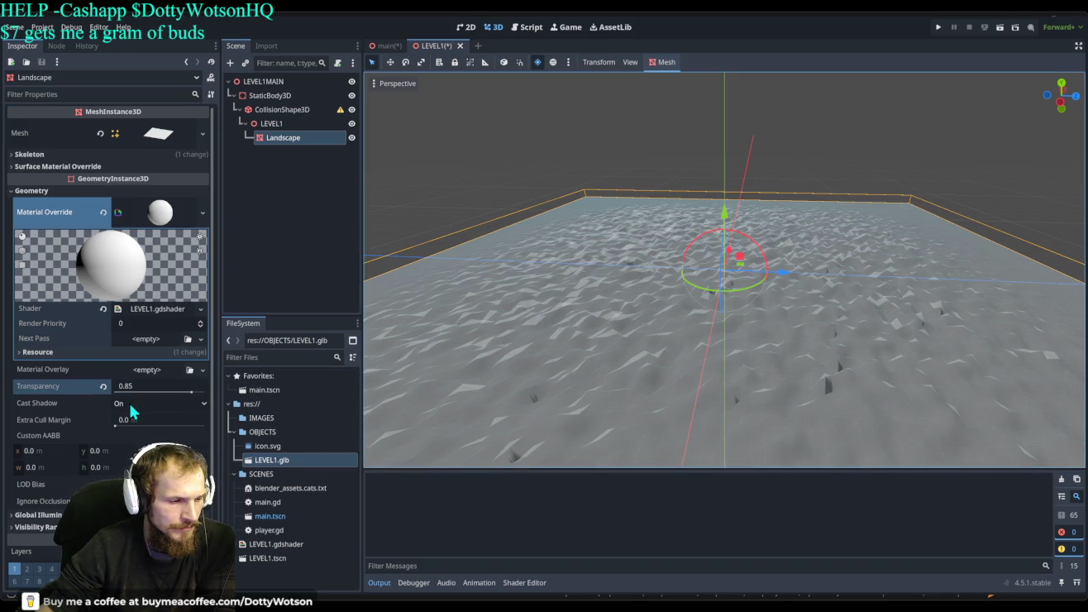
Experiment with the LOD Bias slider, then revert it to 1.0.
left_click(184, 406)
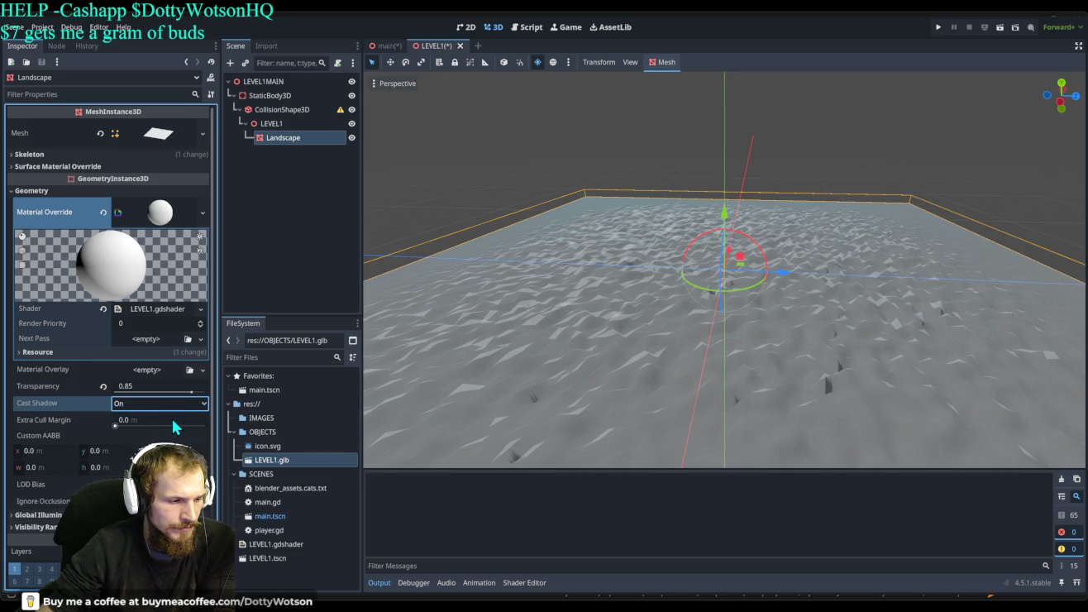
scroll(139, 449, "down", 4)
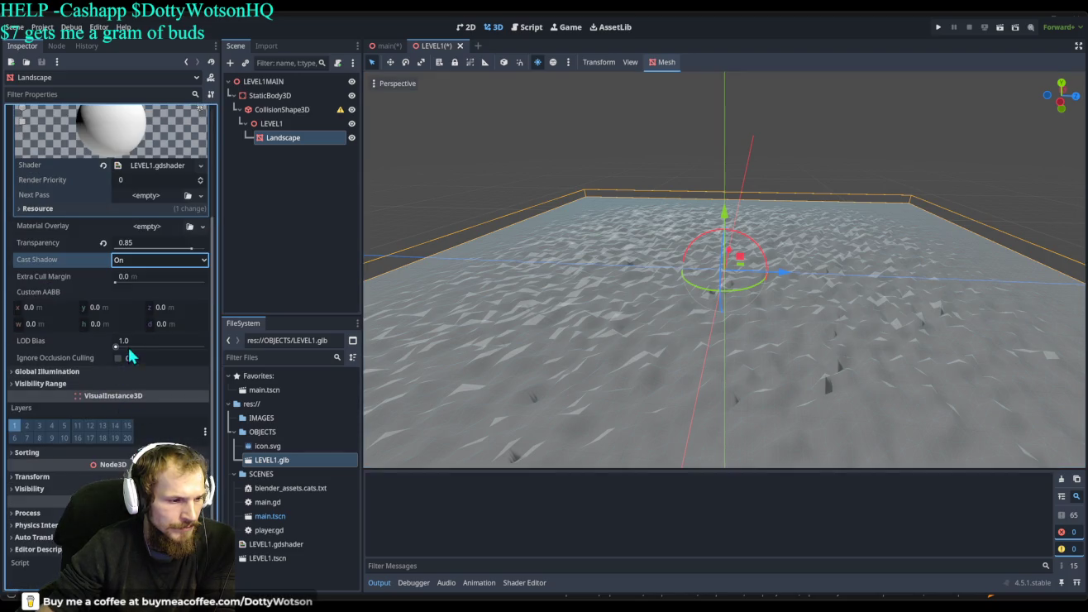
mouse_move(118, 347)
left_mouse_down()
mouse_move(176, 347)
mouse_move(86, 365)
mouse_move(118, 353)
mouse_move(192, 370)
mouse_move(86, 365)
left_mouse_up()
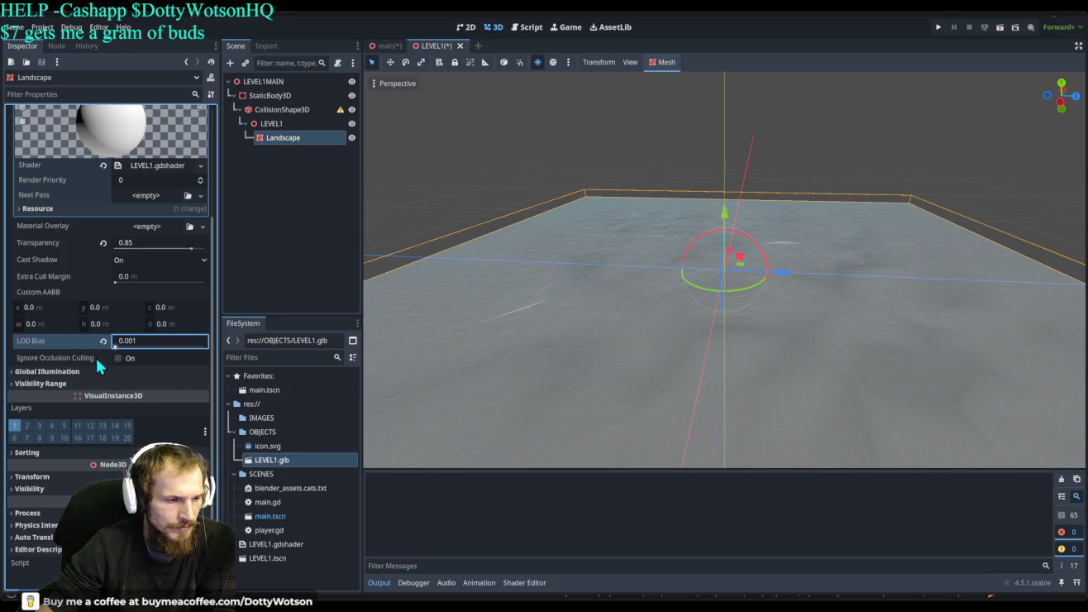
left_click(103, 340)
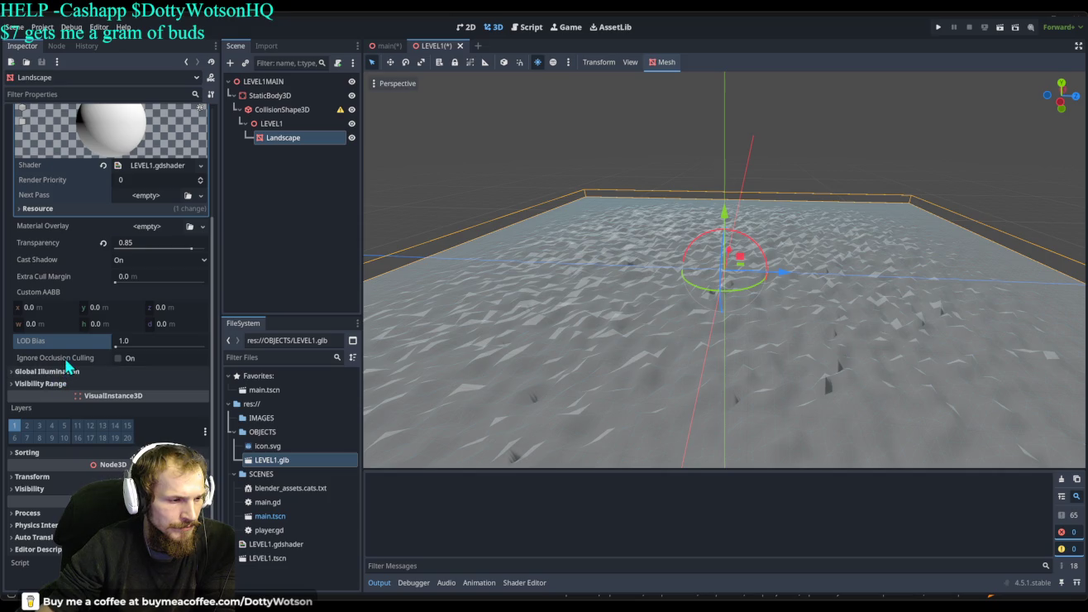
left_click(15, 376)
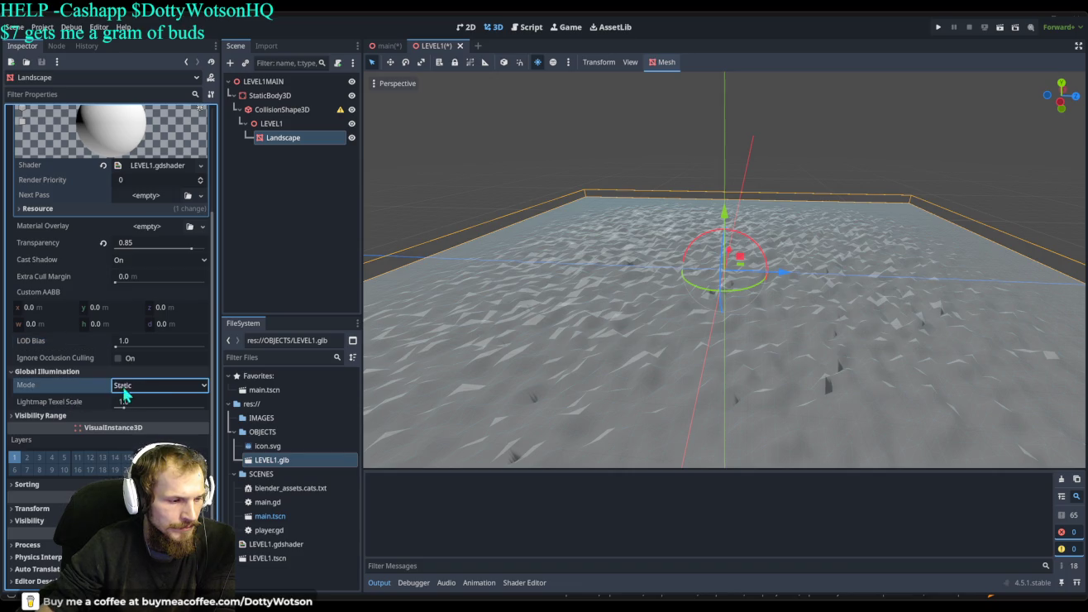
left_click(15, 375)
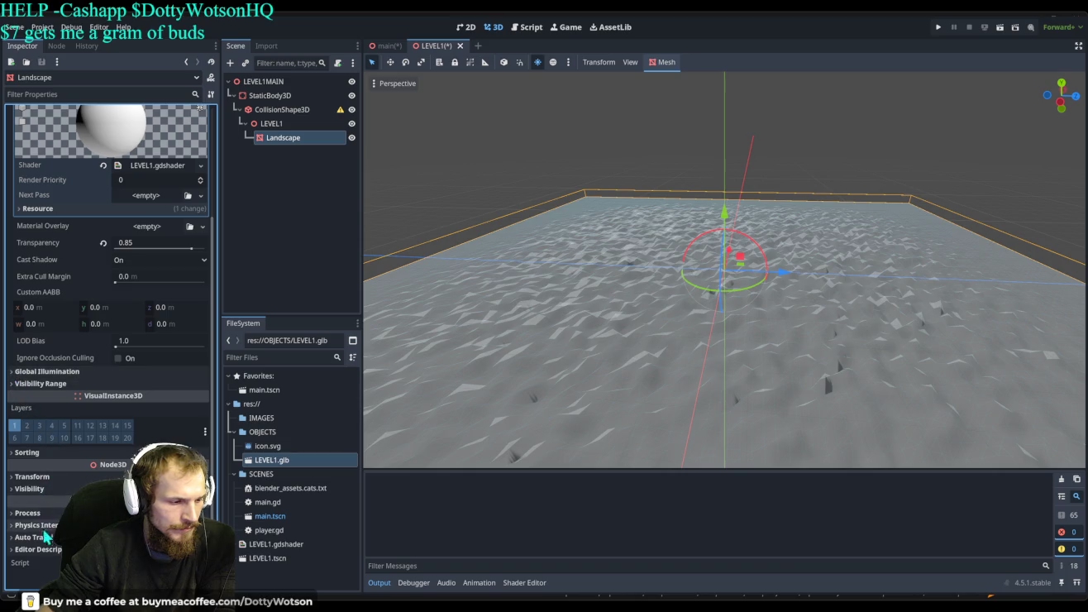
scroll(68, 264, "up", 3)
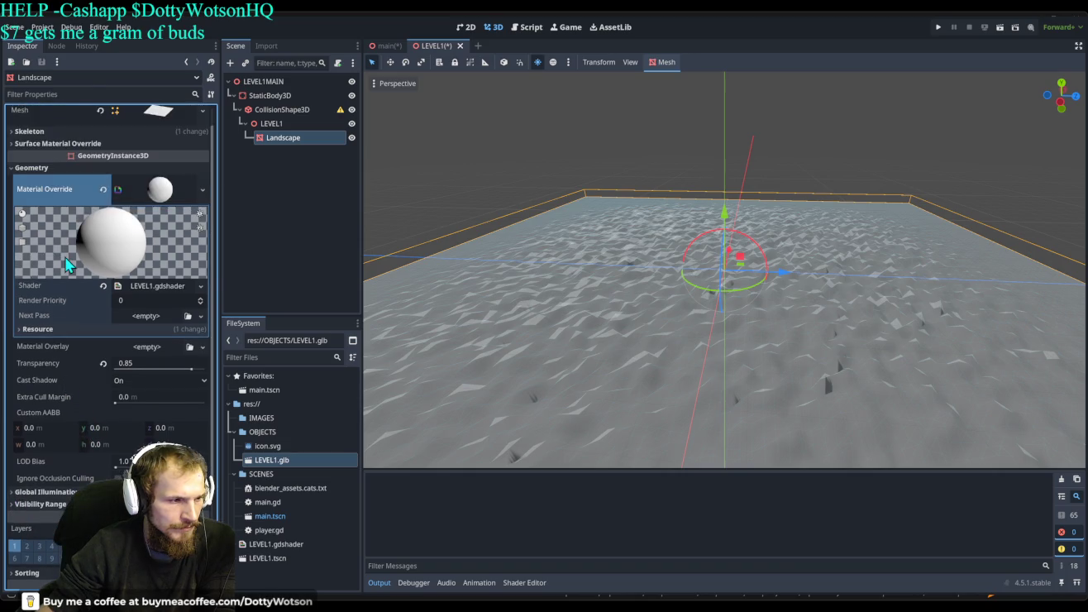
Enable emission on the Landscape's override material and paste in a blue emission colour.
left_click(158, 198)
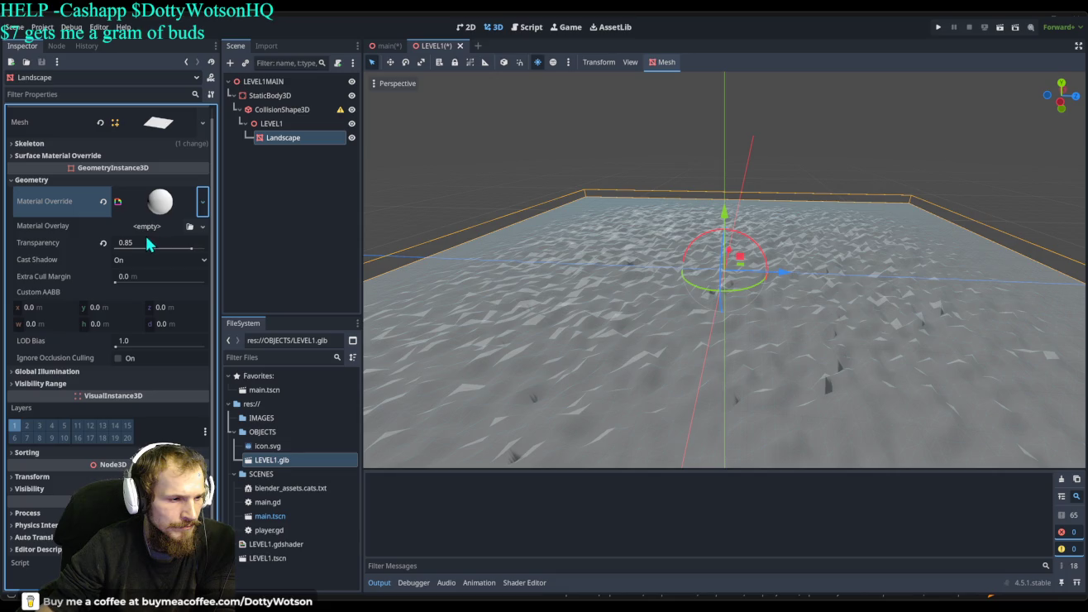
scroll(149, 240, "up", 1)
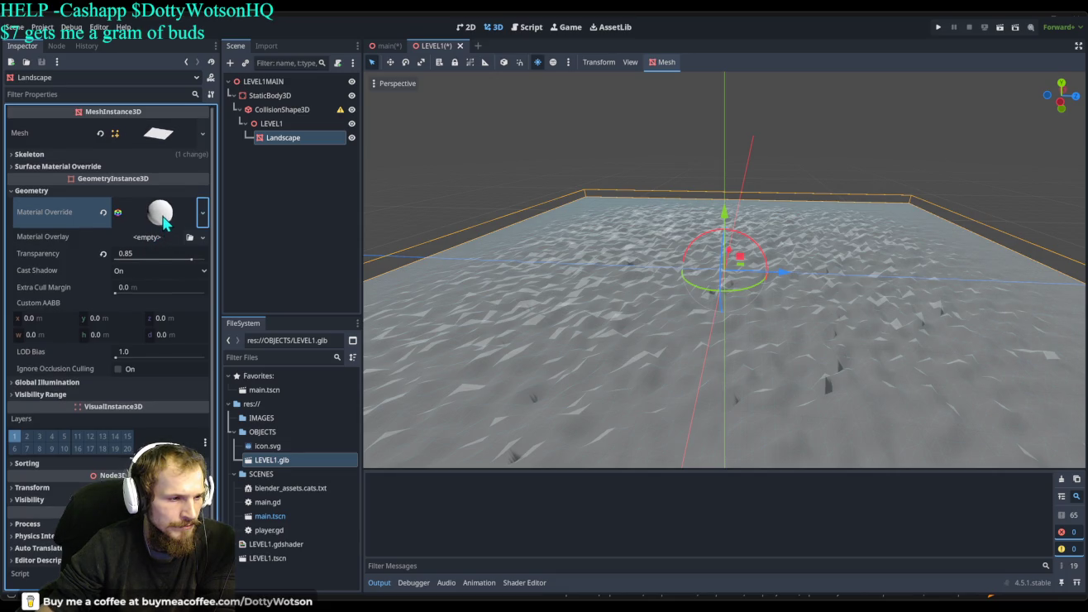
left_click(160, 213)
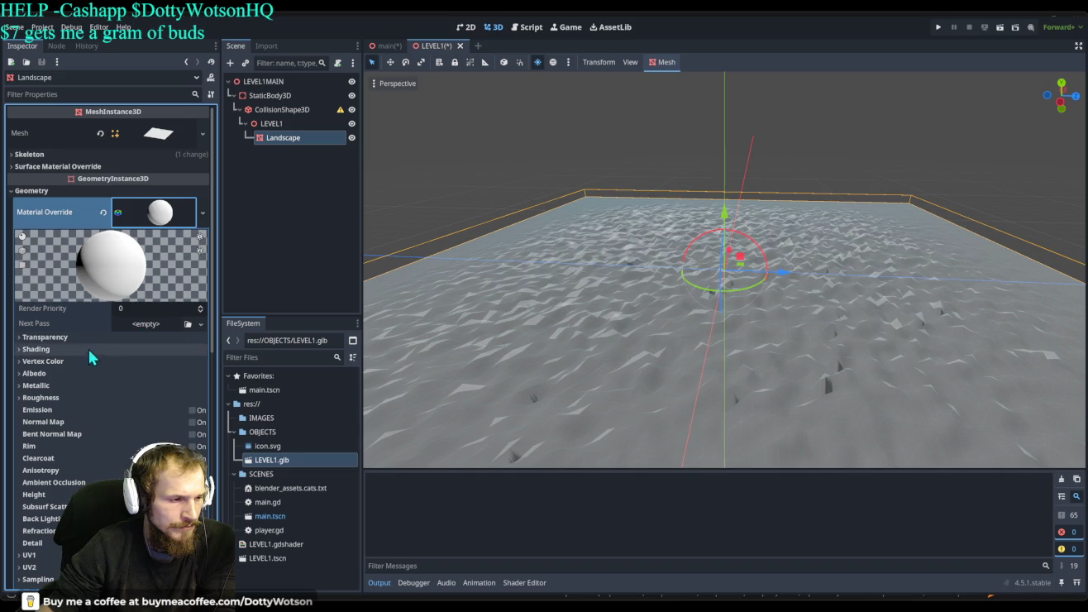
left_click(192, 409)
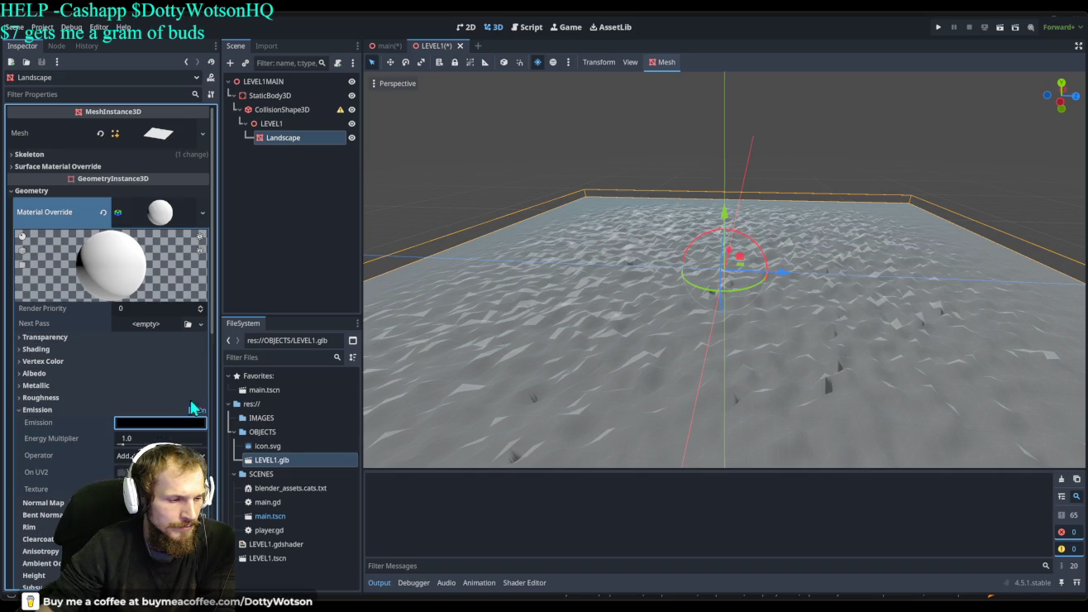
key("ctrl+v")
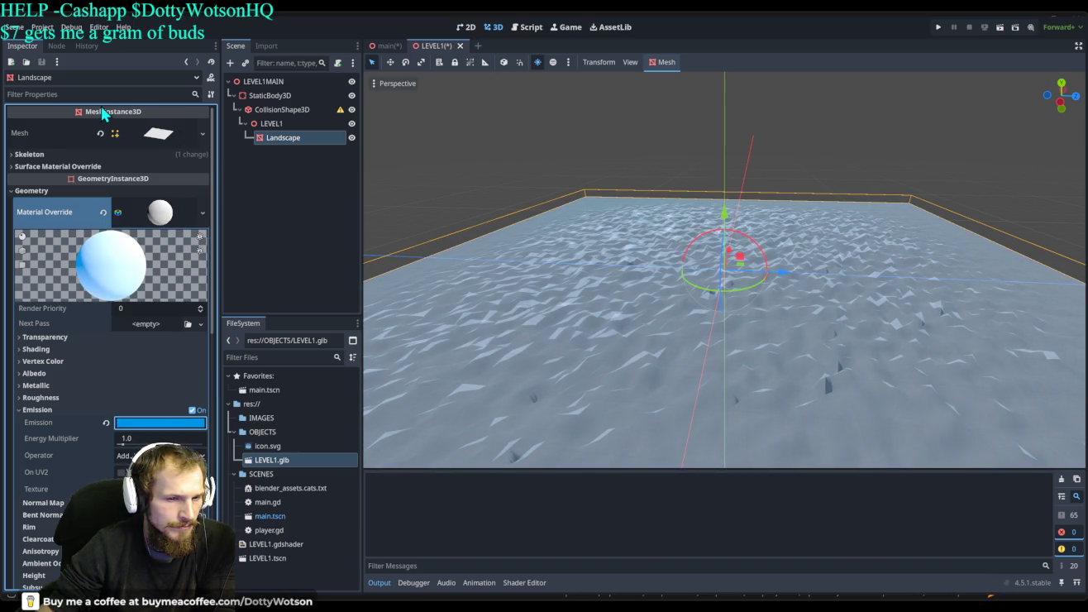
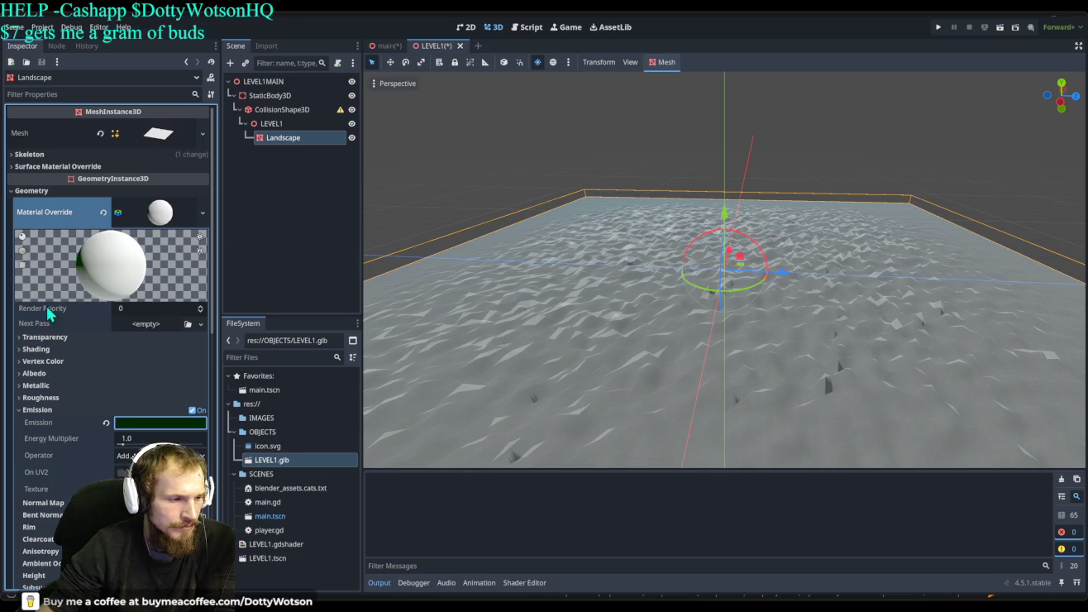
Set the Landscape emission energy multiplier to 1.35 and turn off the viewport preview lighting.
left_click(116, 337)
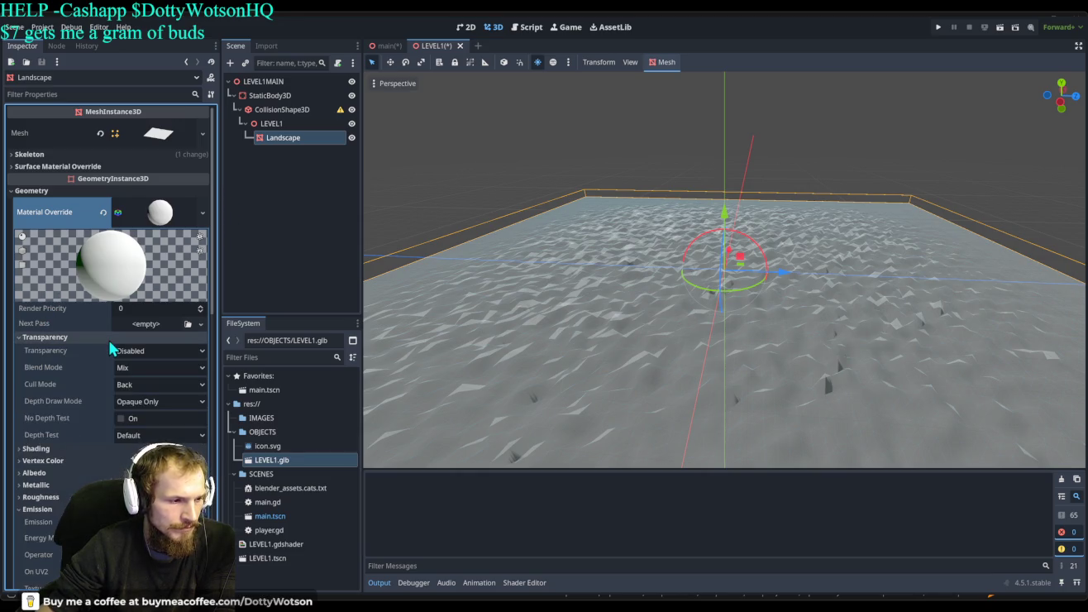
scroll(88, 397, "down", 5)
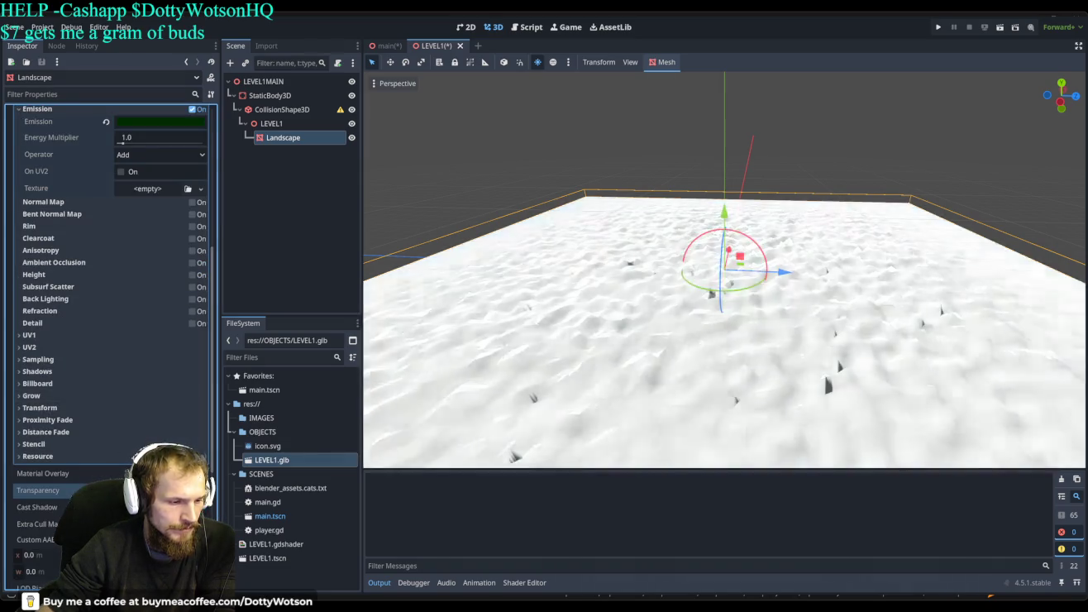
scroll(100, 356, "up", 2)
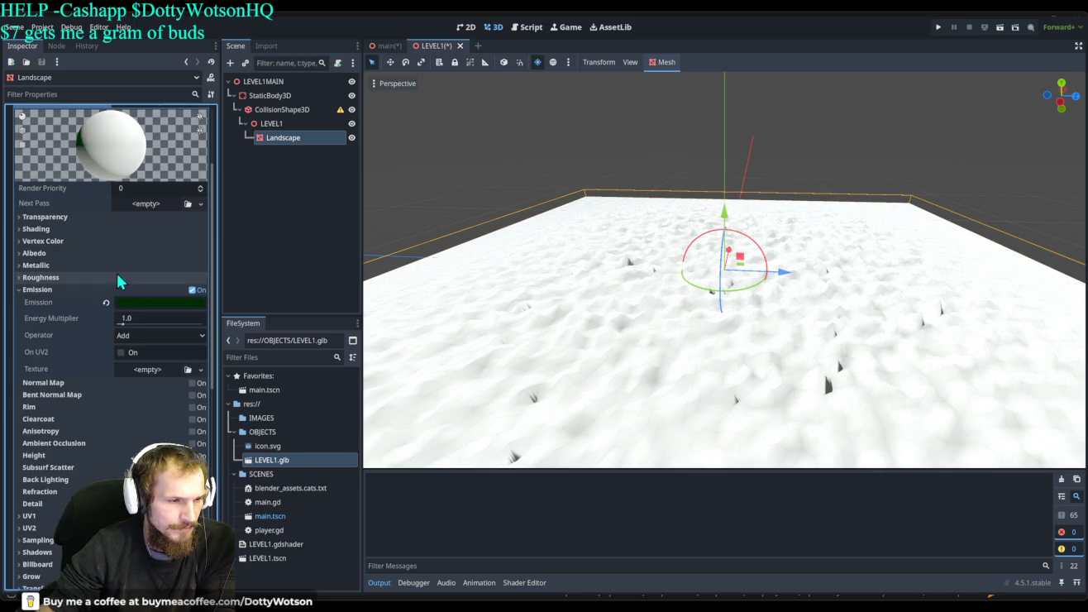
mouse_move(140, 325)
left_mouse_down()
mouse_move(122, 326)
mouse_move(182, 320)
mouse_move(126, 324)
left_mouse_up()
left_click(537, 62)
type("1.35")
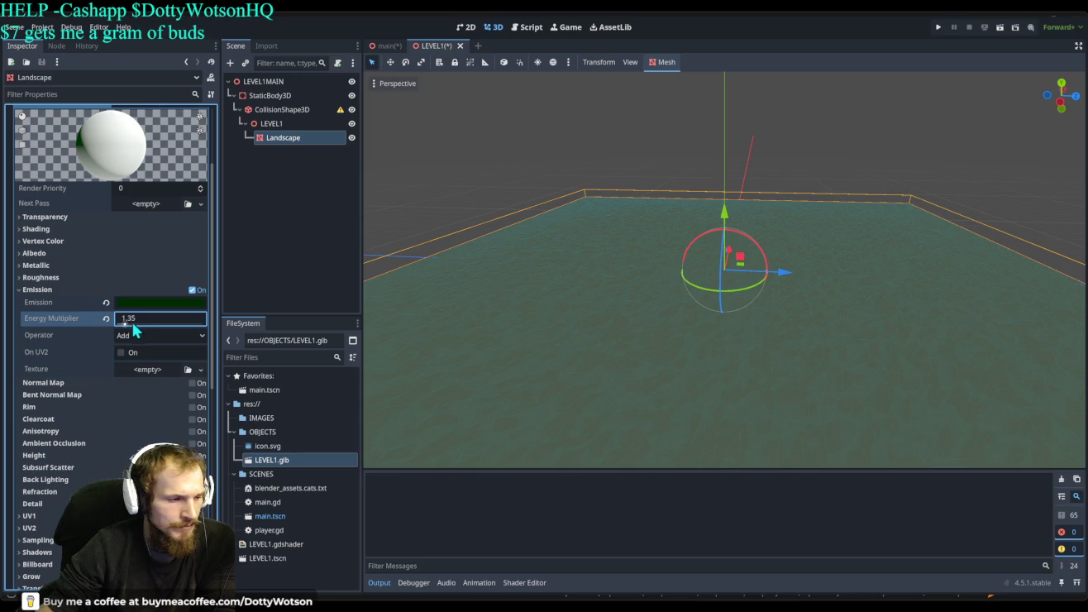
key("Tab")
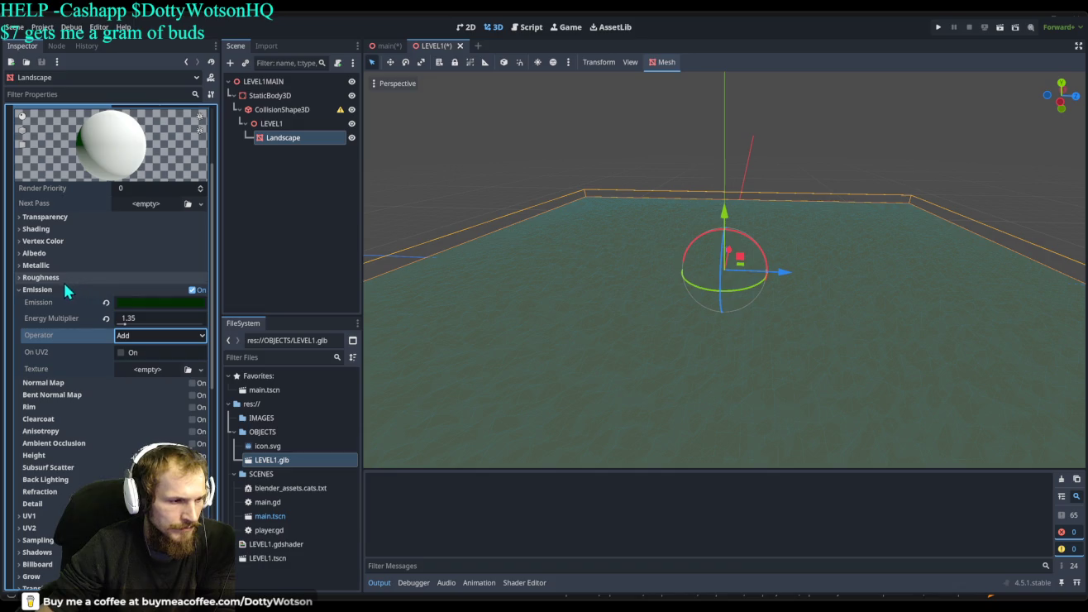
Make the Landscape material's albedo colour bright green.
left_click(35, 253)
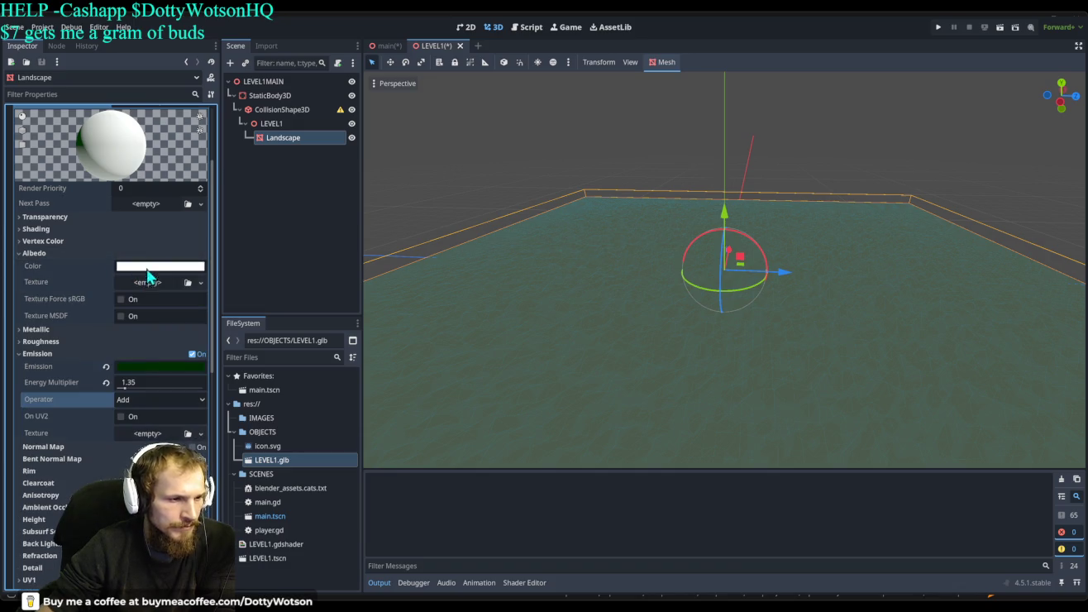
key("ctrl+z")
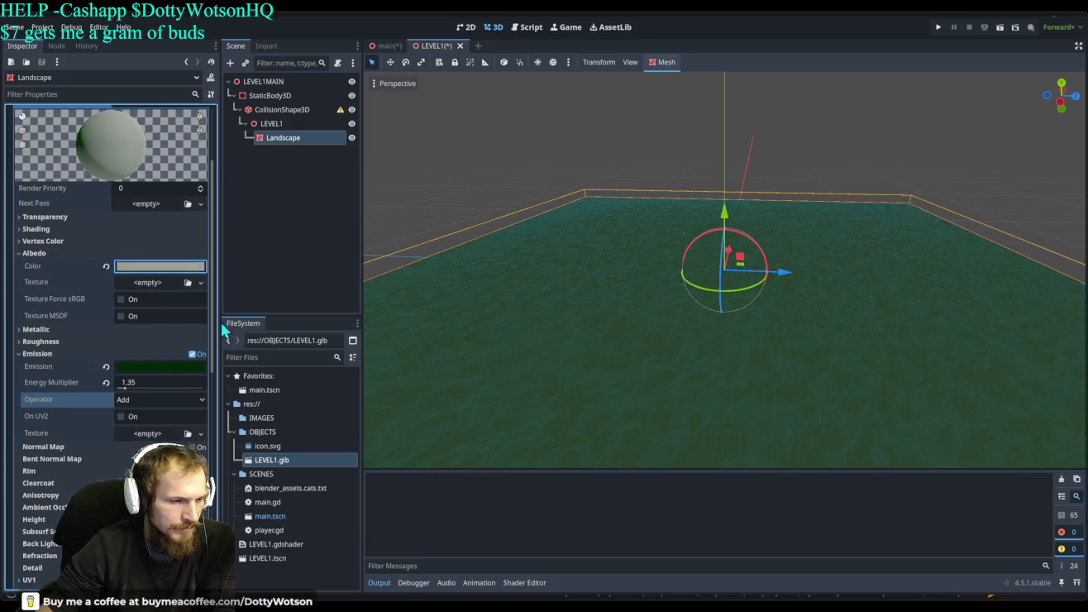
key("ctrl+z")
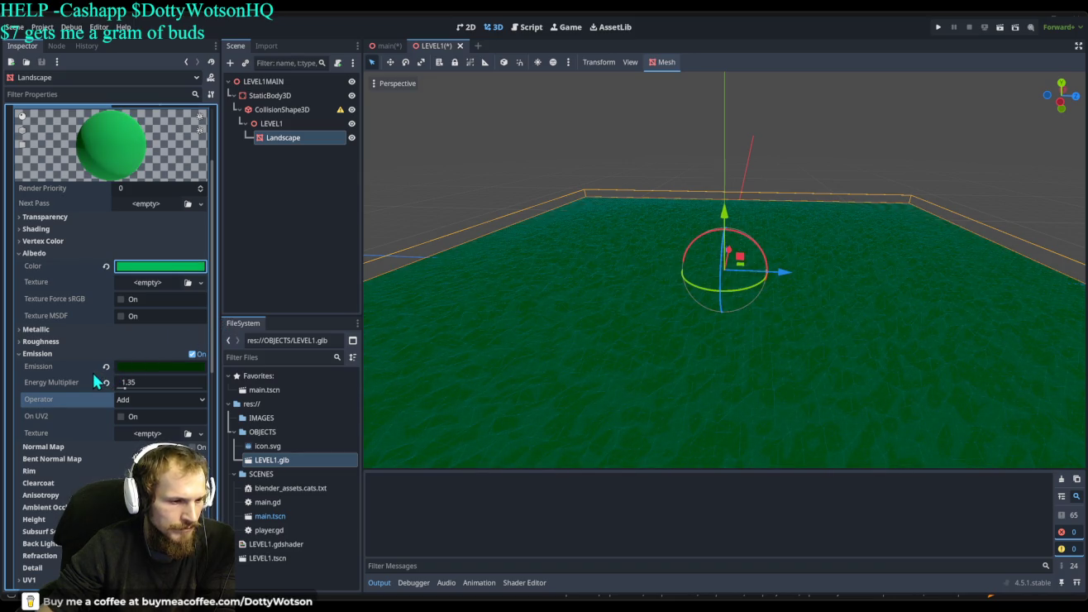
key("ctrl+z")
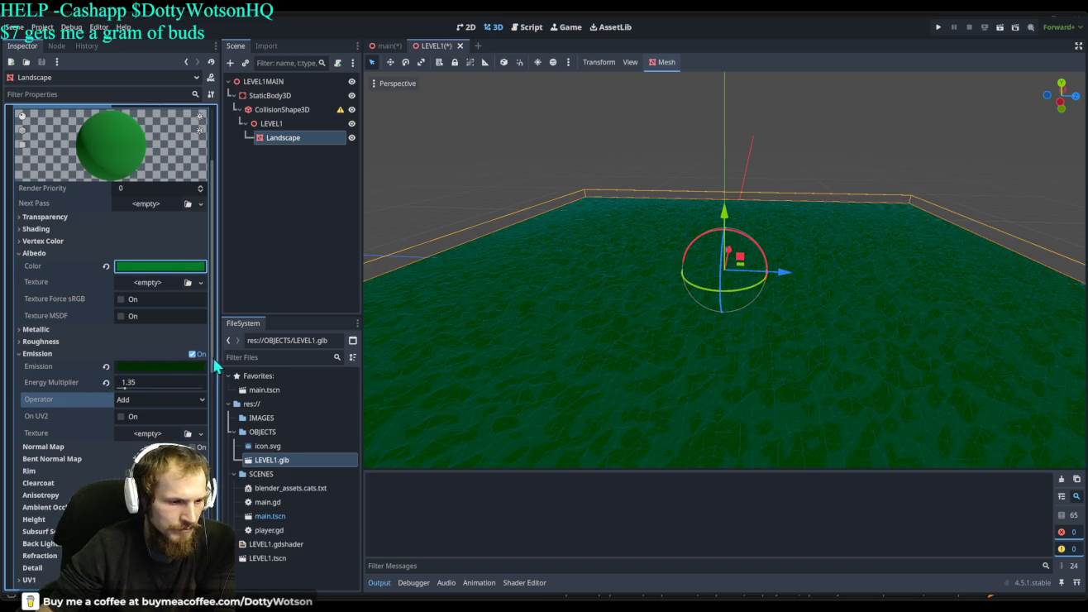
key("ctrl+shift+z")
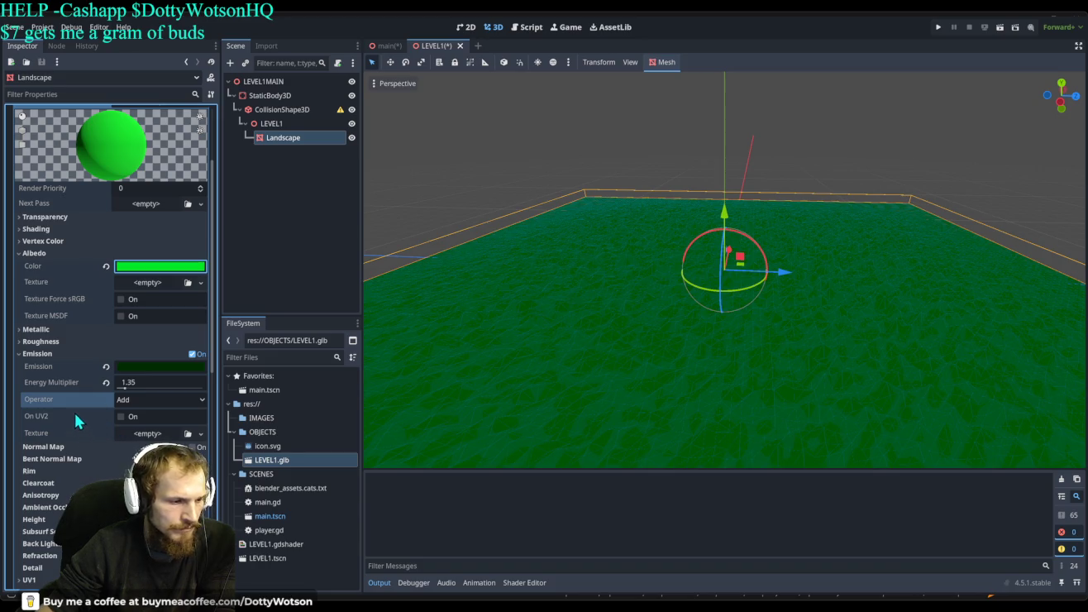
Enable Is sRGB in the material's Vertex Color settings.
left_click(41, 241)
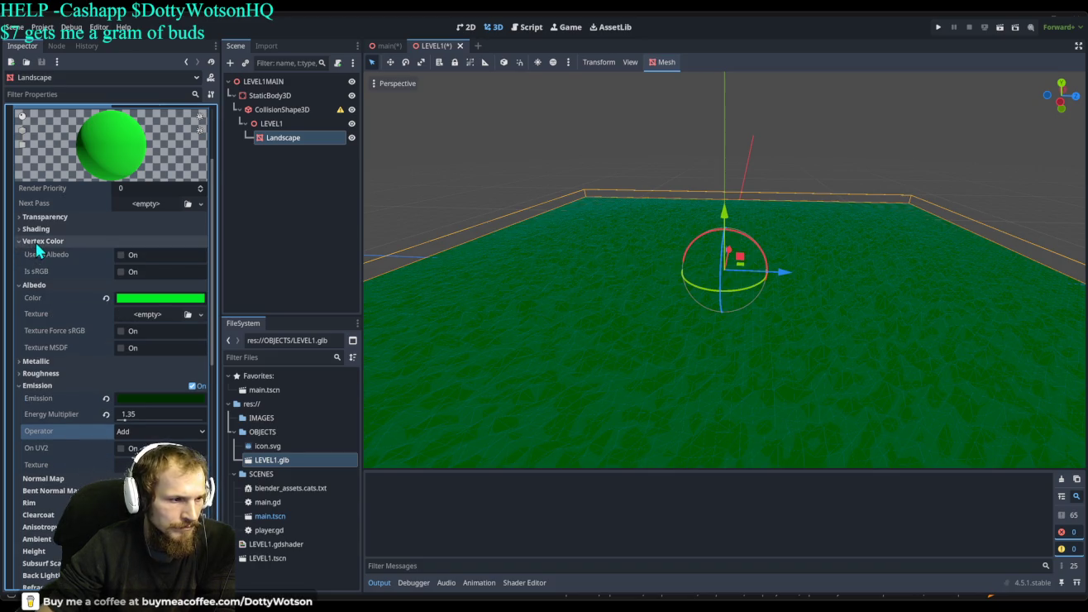
left_click(118, 259)
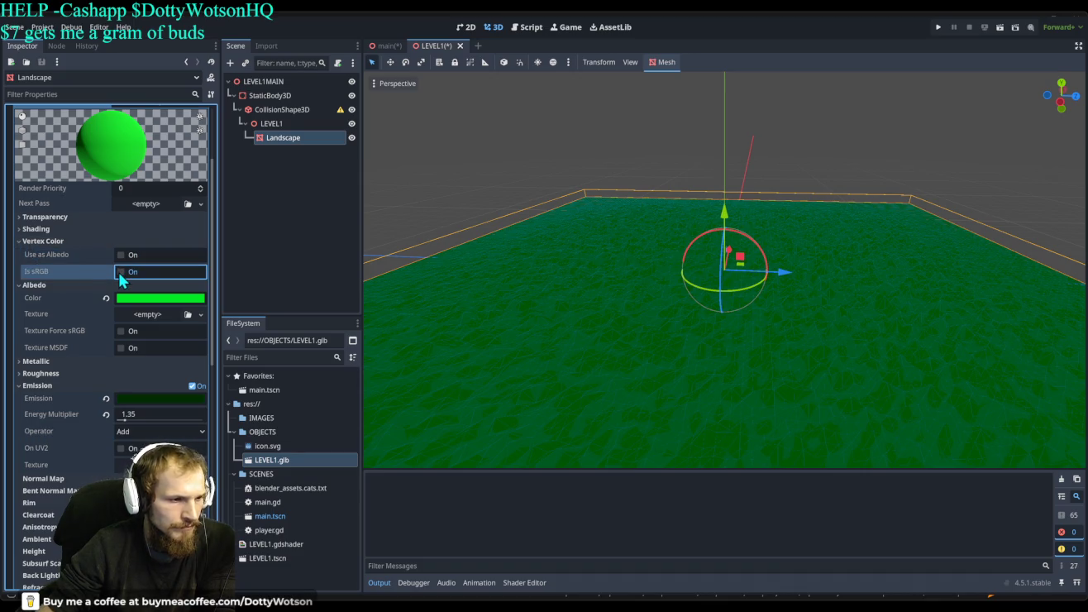
left_click(121, 273)
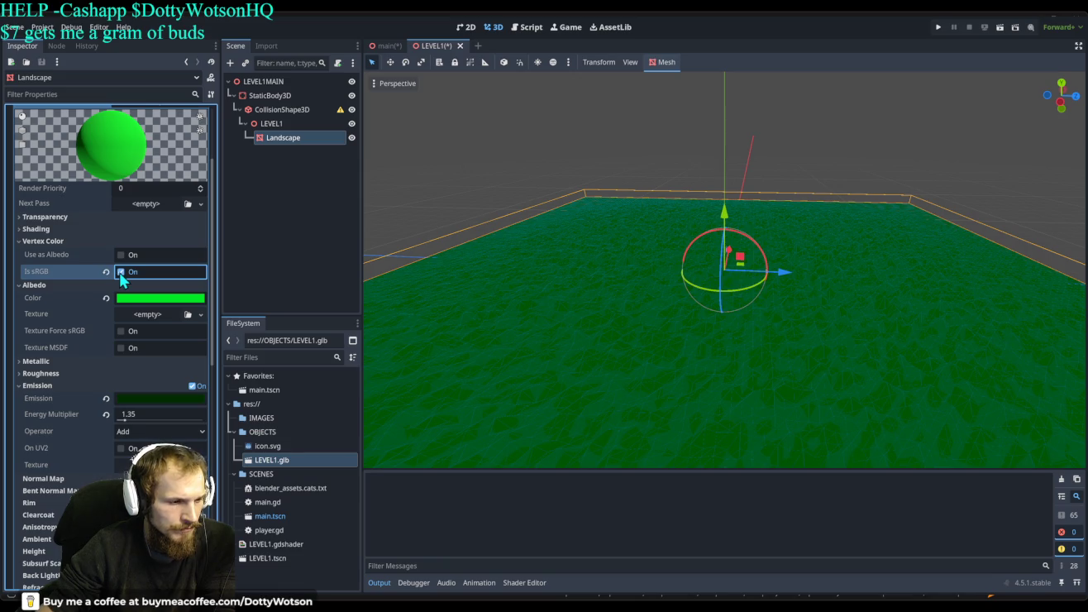
left_click(157, 319)
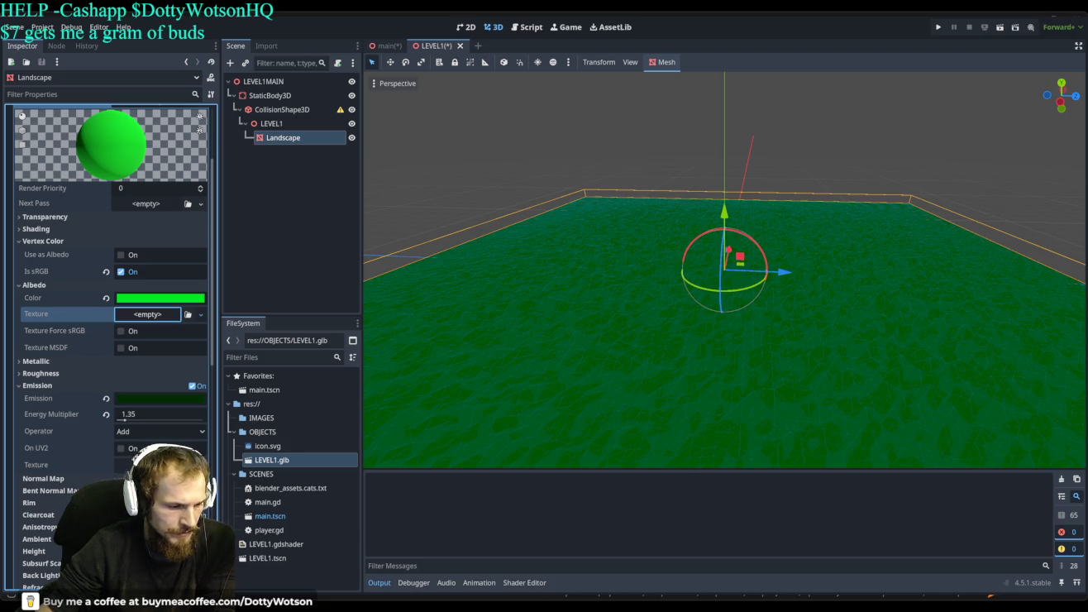
Assign a NoiseTexture2D with FastNoiseLite noise as the albedo texture and smooth its frequency.
key("ctrl+v")
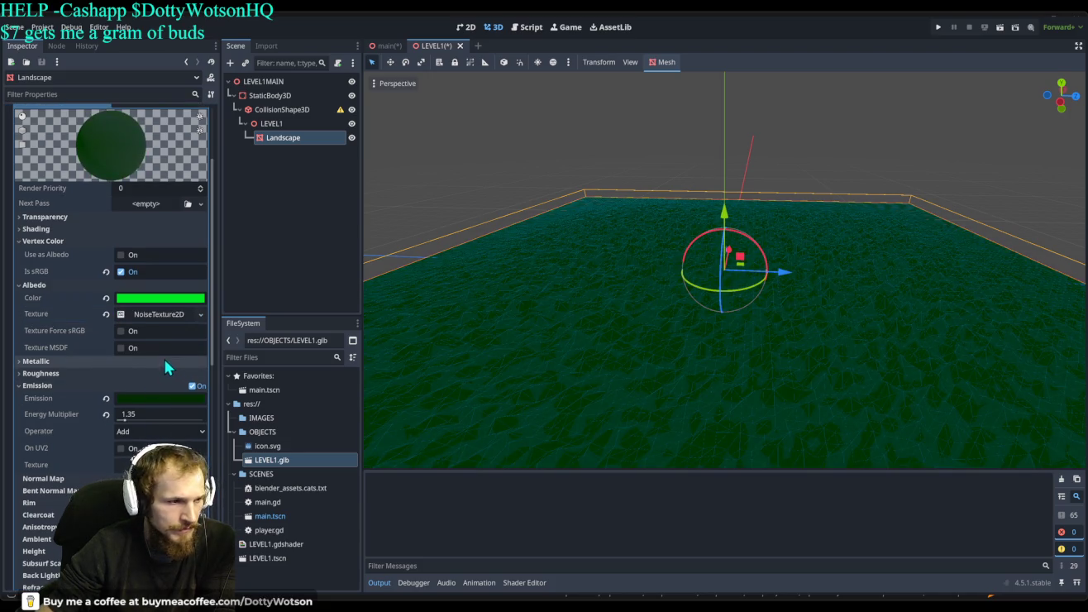
left_click(151, 316)
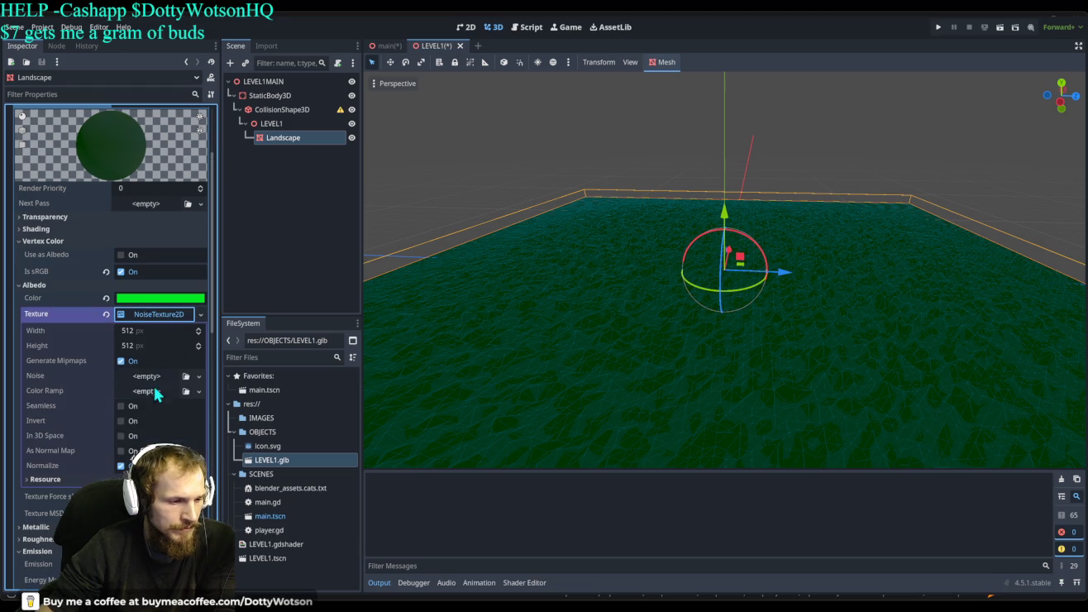
left_click(149, 376)
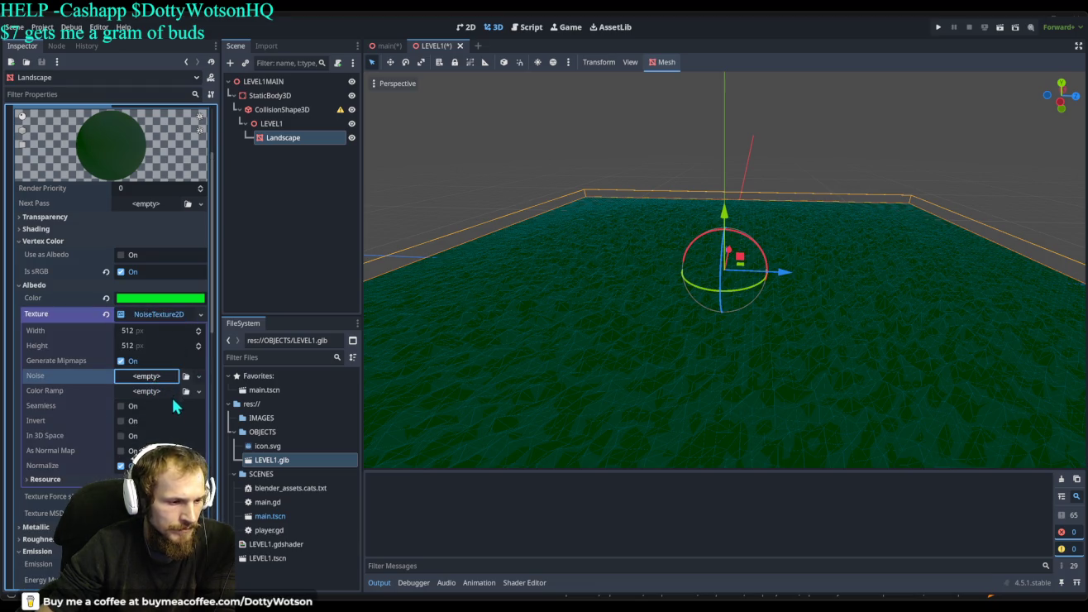
left_click(154, 377)
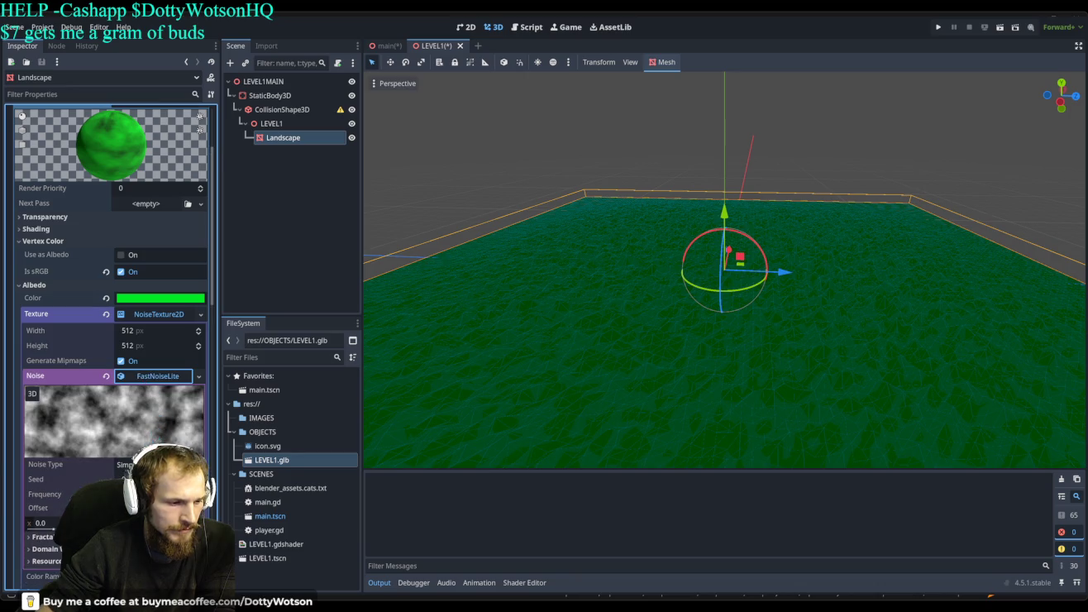
mouse_move(162, 494)
left_mouse_down()
mouse_move(178, 494)
mouse_move(144, 495)
mouse_move(186, 495)
mouse_move(157, 494)
left_mouse_up()
scroll(135, 404, "down", 5)
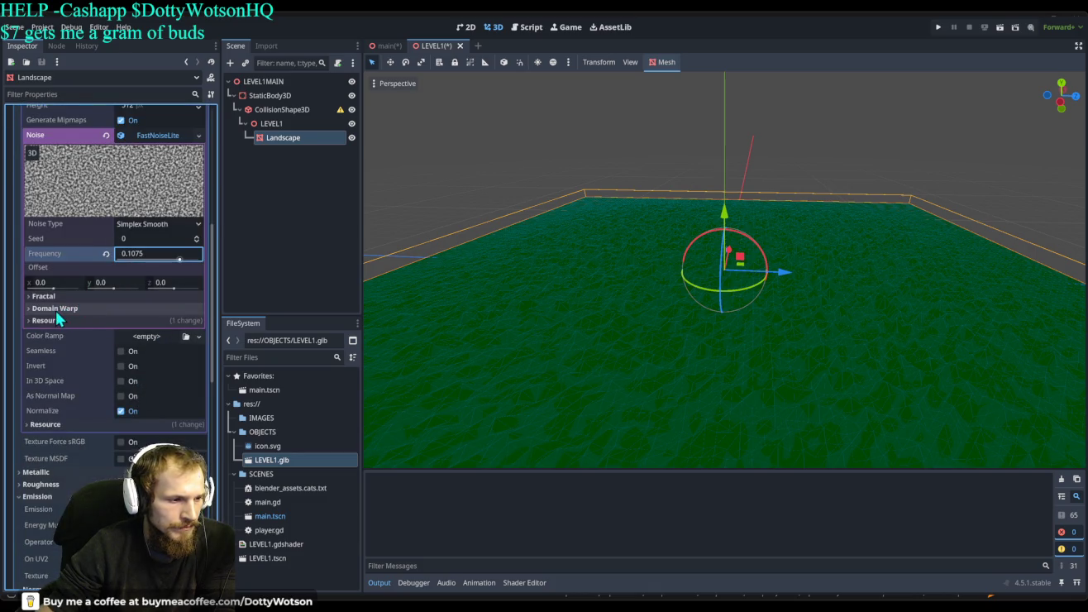
Use the noise texture as a normal map and raise its bump strength.
left_click(120, 380)
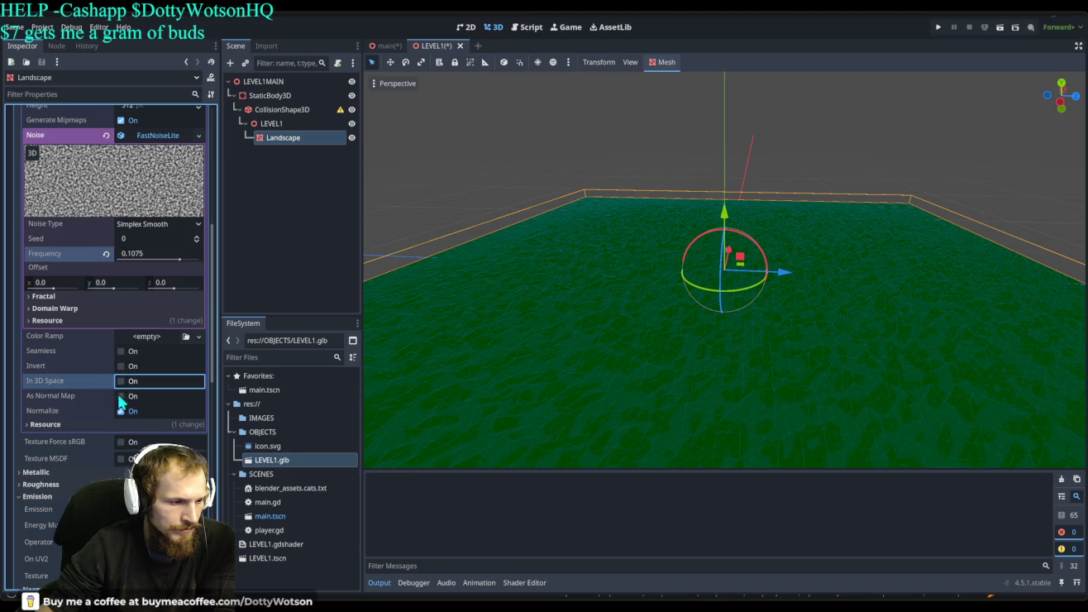
left_click(120, 397)
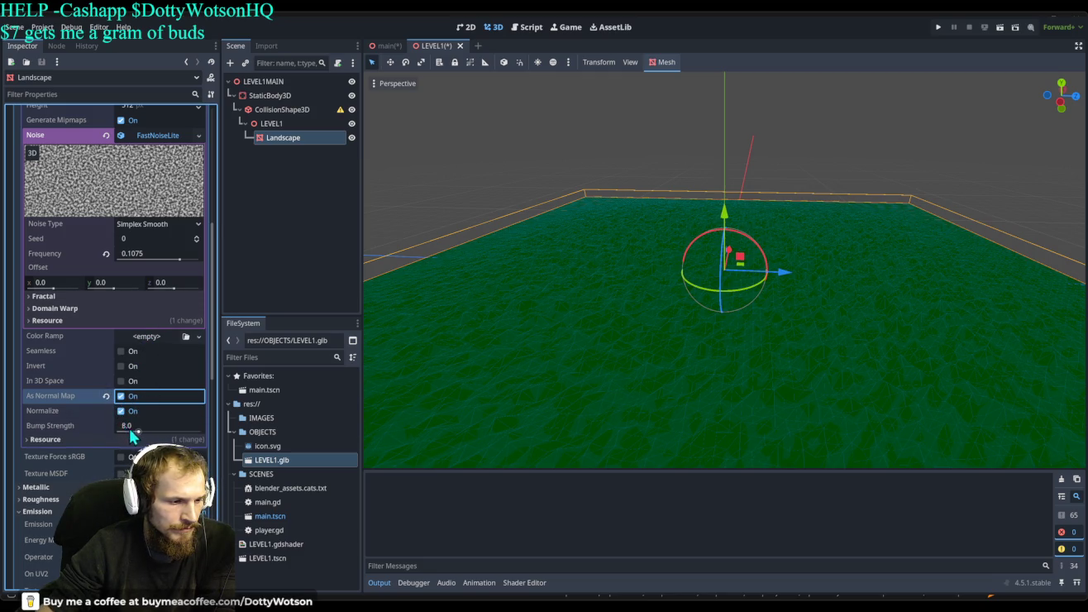
left_click_drag(138, 430, 120, 427)
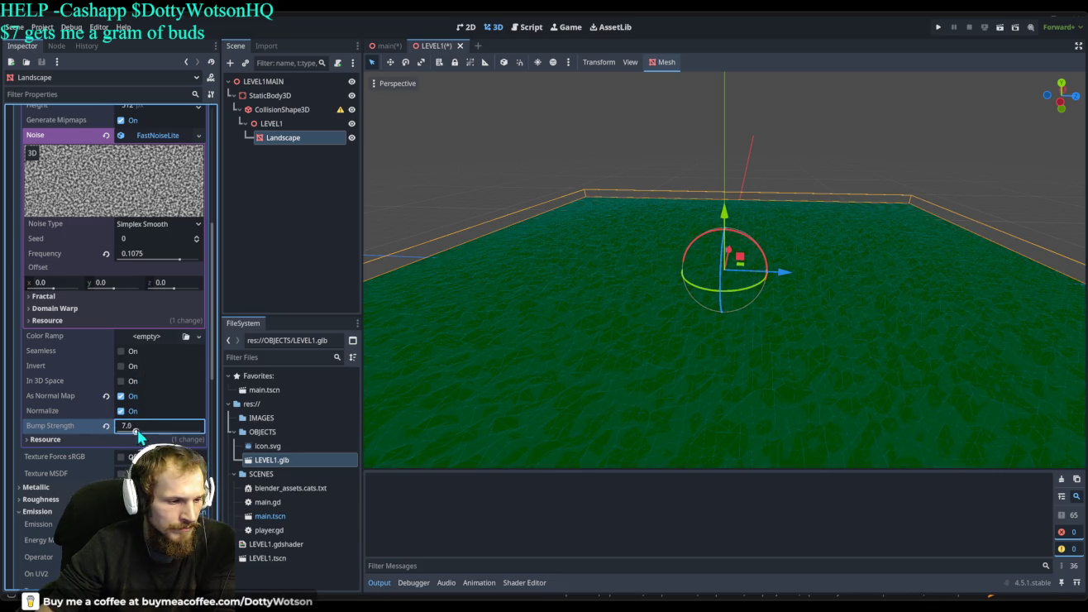
left_click(149, 253)
Try noise frequencies 0.035, 0.0065 and 0.1375, settling on 0.1755.
type("0.035")
key("ctrl+a")
type("0.0065")
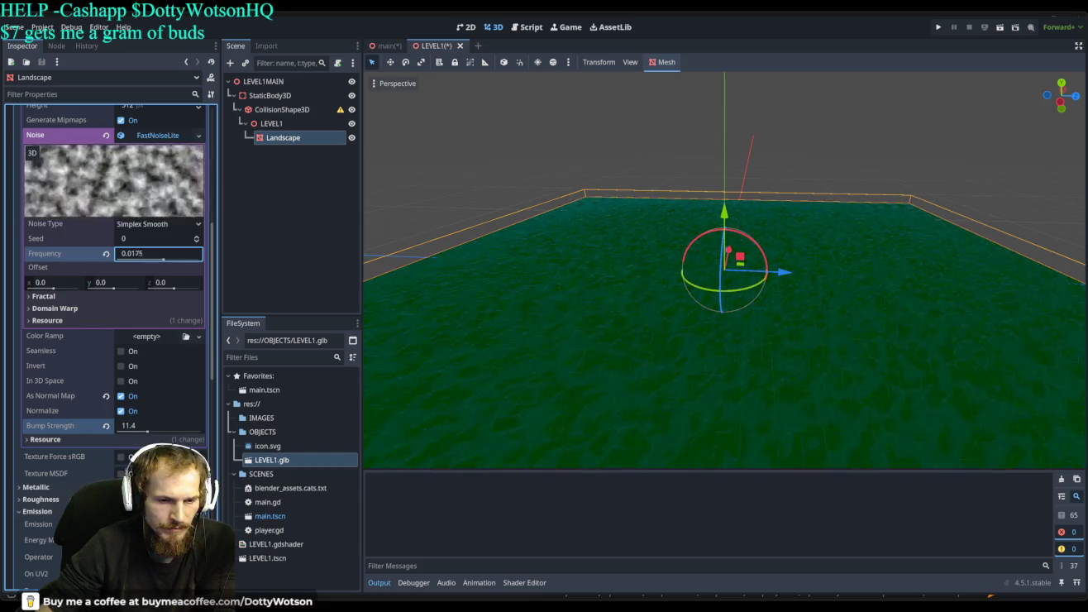
key("ctrl+a")
type("0.1375")
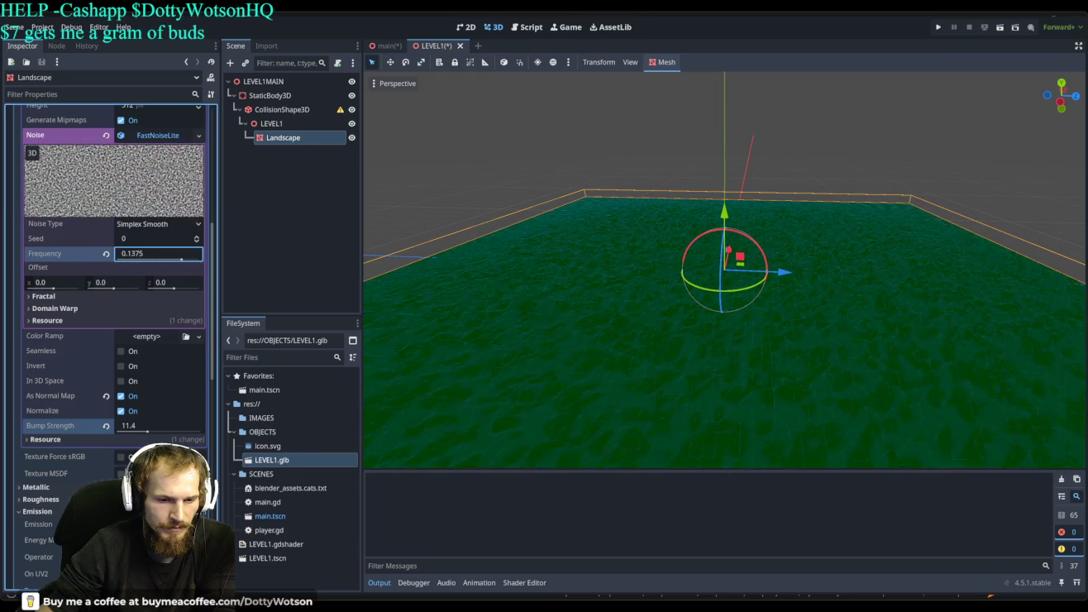
key("ctrl+a")
type("0.1755")
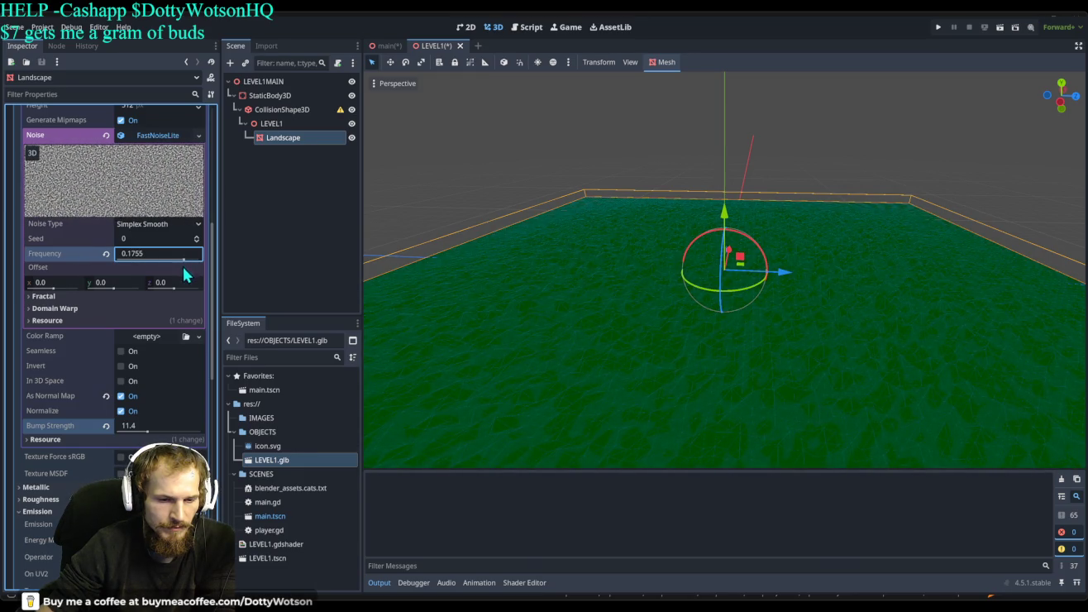
Switch the noise to Cellular at lower frequency, size it 512×512, and set emission energy to 3.05.
left_click(141, 232)
left_click(139, 261)
mouse_move(184, 259)
left_mouse_down()
mouse_move(170, 259)
mouse_move(234, 287)
left_mouse_up()
scroll(147, 280, "up", 5)
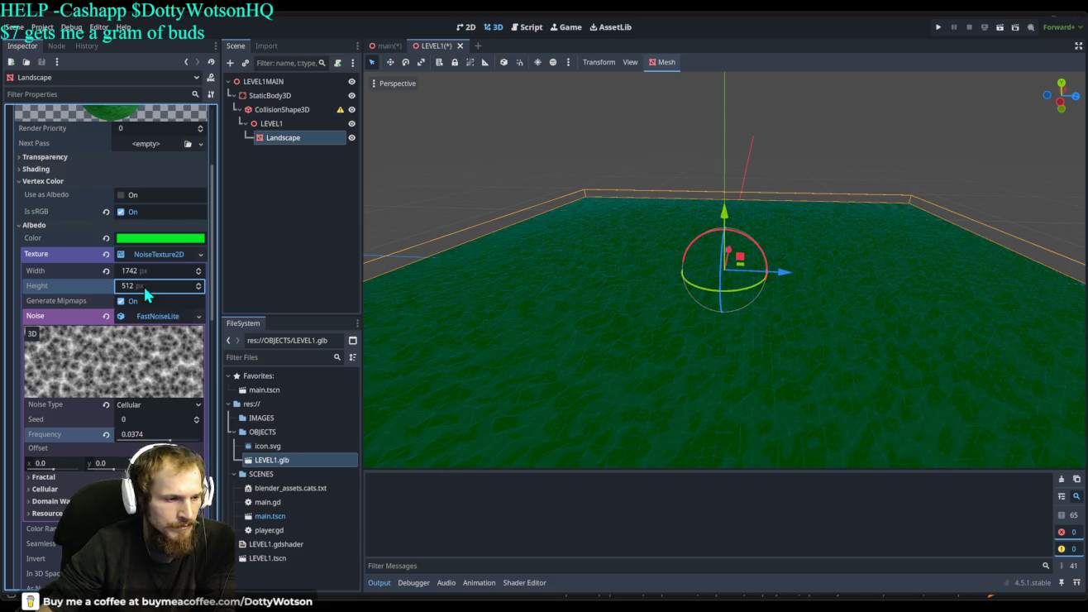
left_click(106, 285)
left_click(105, 270)
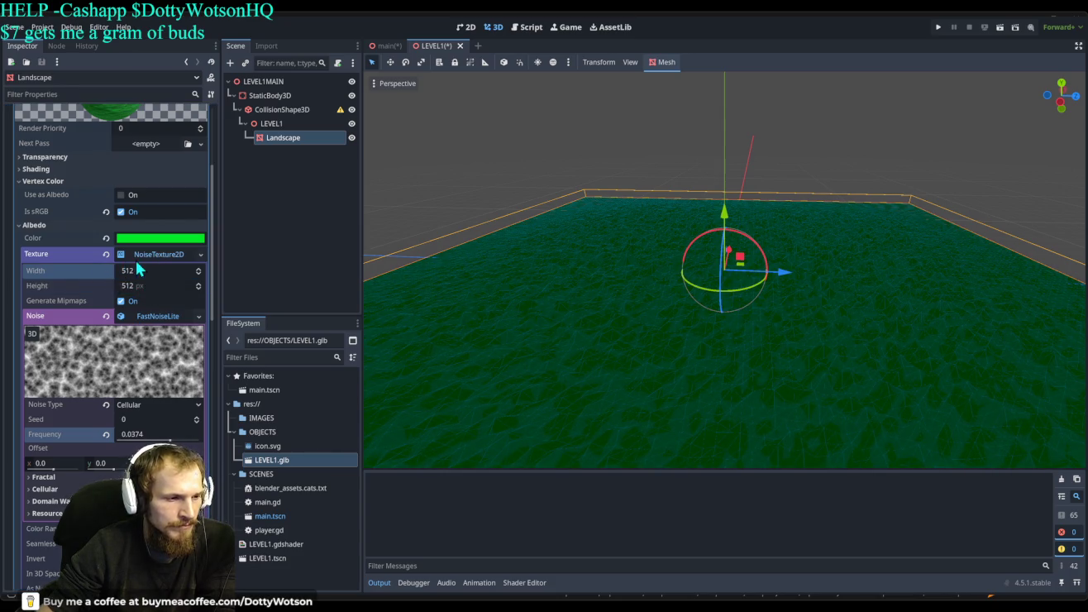
scroll(111, 339, "down", 5)
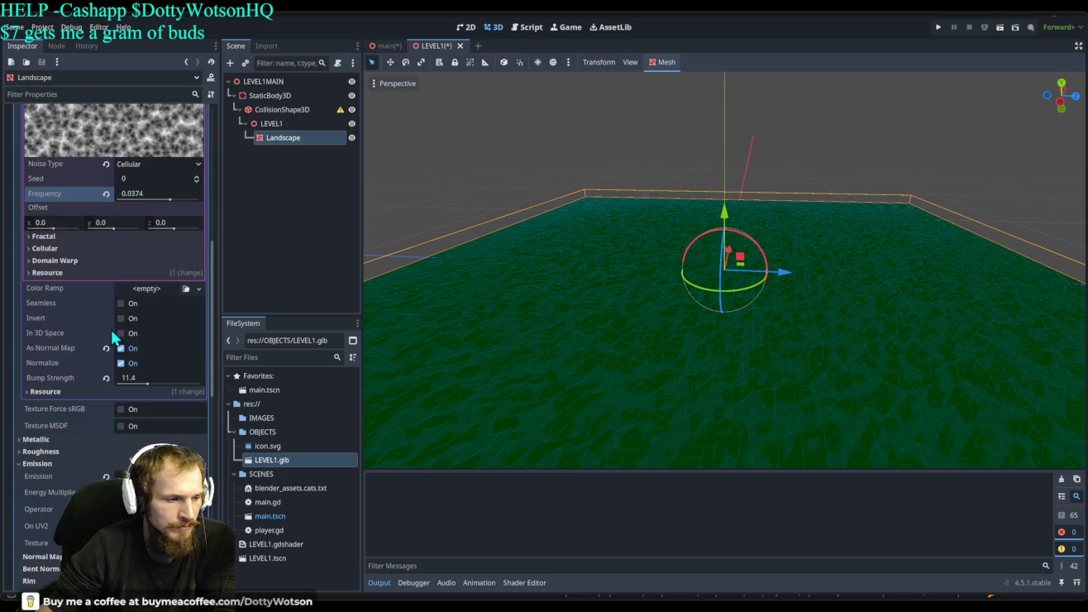
mouse_move(148, 371)
left_mouse_down()
mouse_move(100, 371)
mouse_move(138, 371)
left_mouse_up()
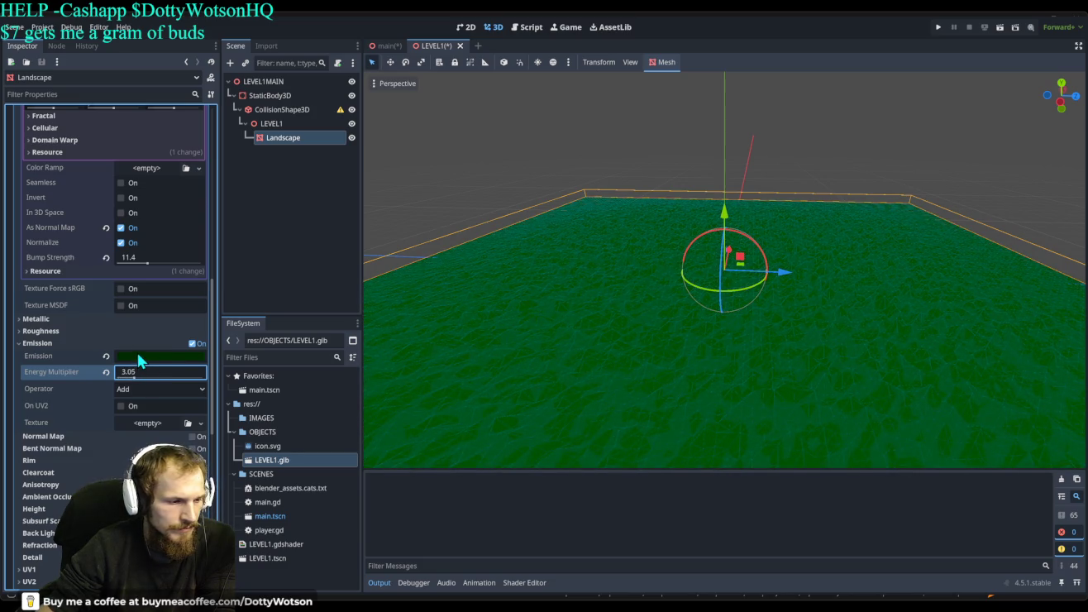
Give the emission a new NoiseTexture2D with FastNoiseLite and drop emission energy to 0.1.
left_click(134, 422)
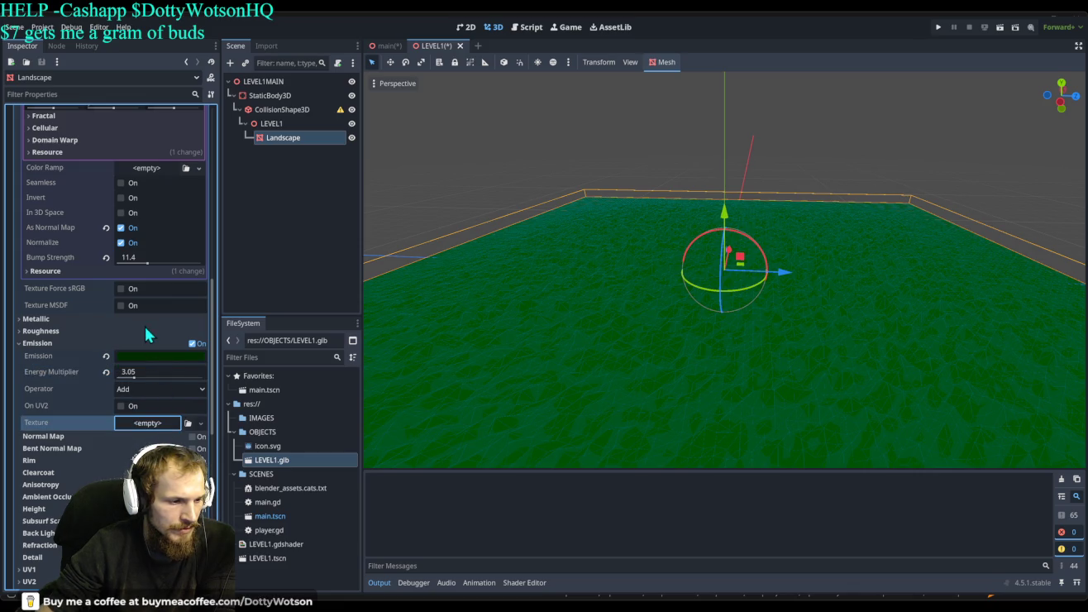
key("ctrl+v")
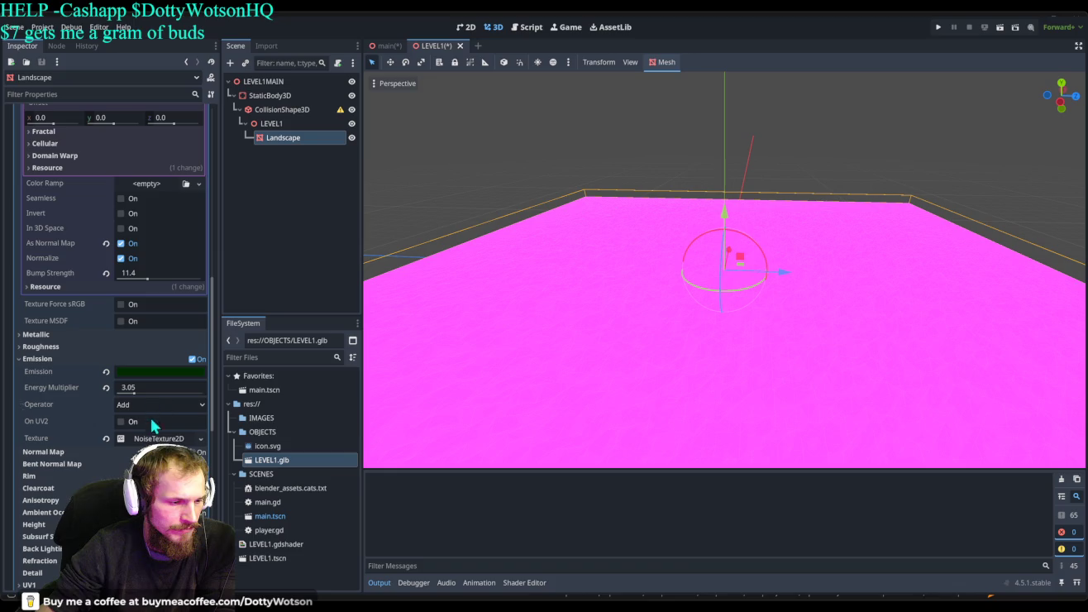
left_click(151, 439)
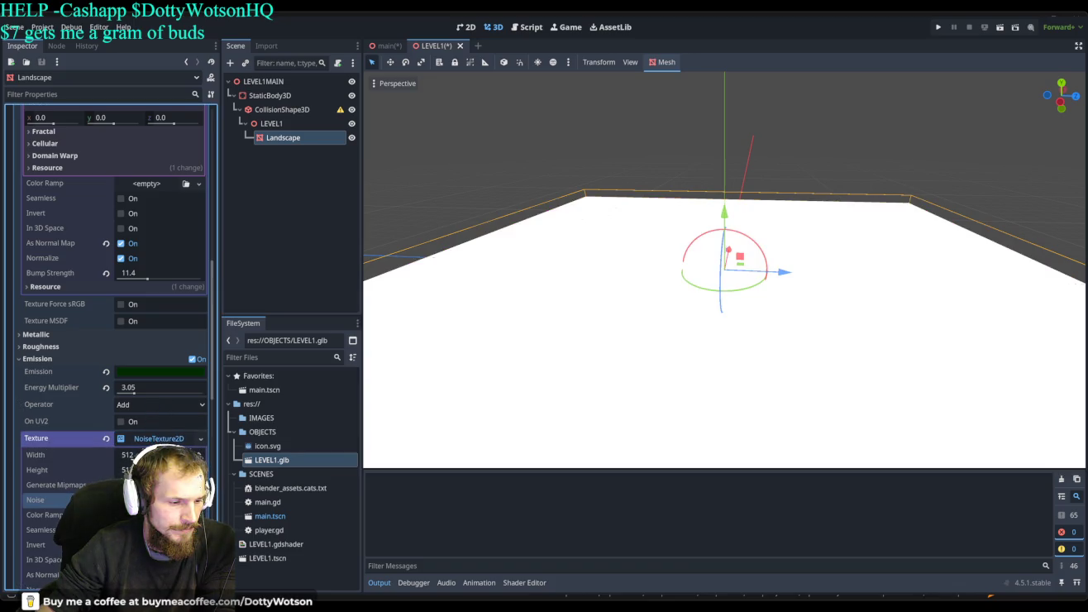
left_click(157, 500)
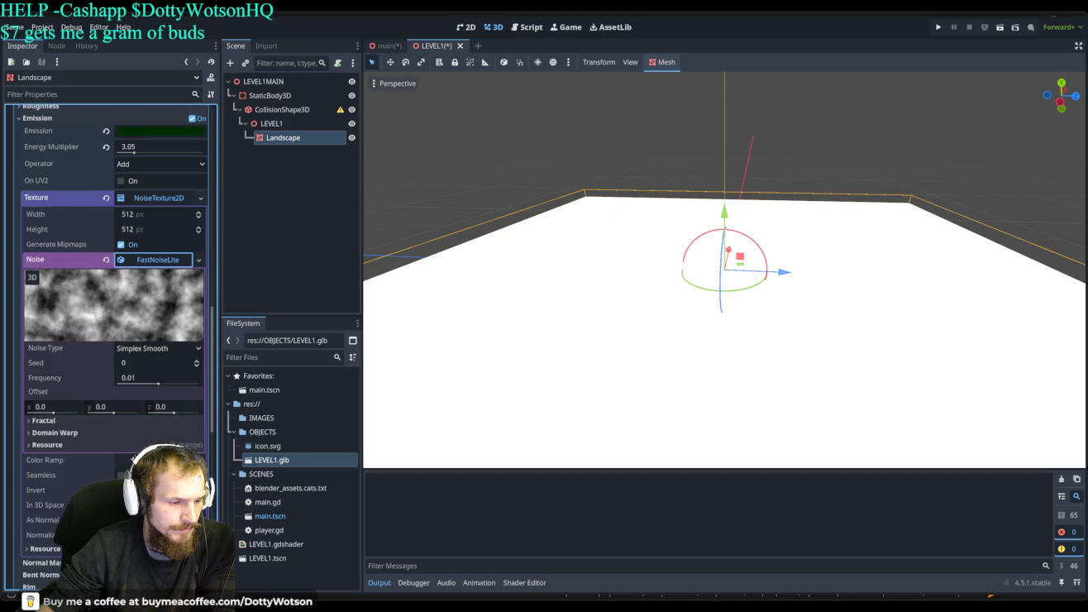
mouse_move(159, 388)
left_mouse_down()
mouse_move(138, 385)
mouse_move(168, 386)
mouse_move(160, 384)
left_mouse_up()
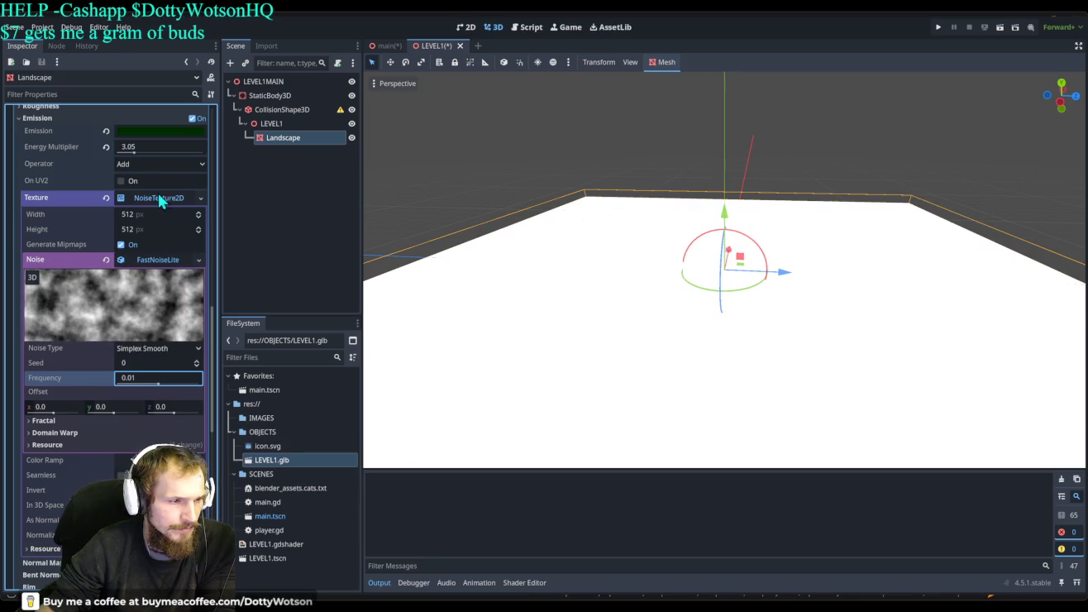
left_click_drag(147, 146, 119, 146)
left_click(157, 381)
Switch the emission noise type to Perlin and tweak its frequency.
key("shift+Tab")
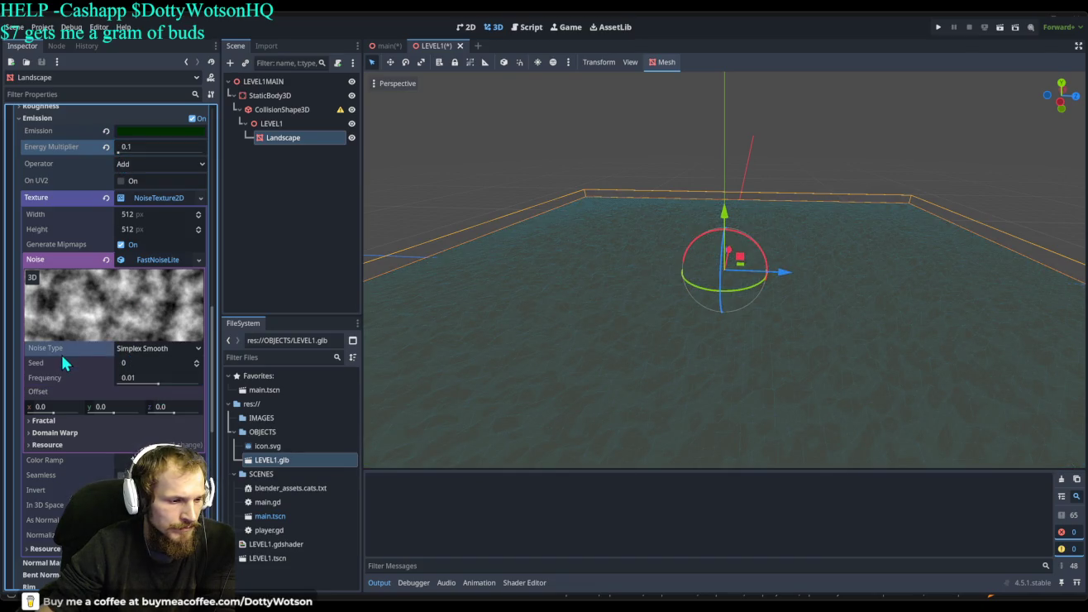
key("Down")
key("Down")
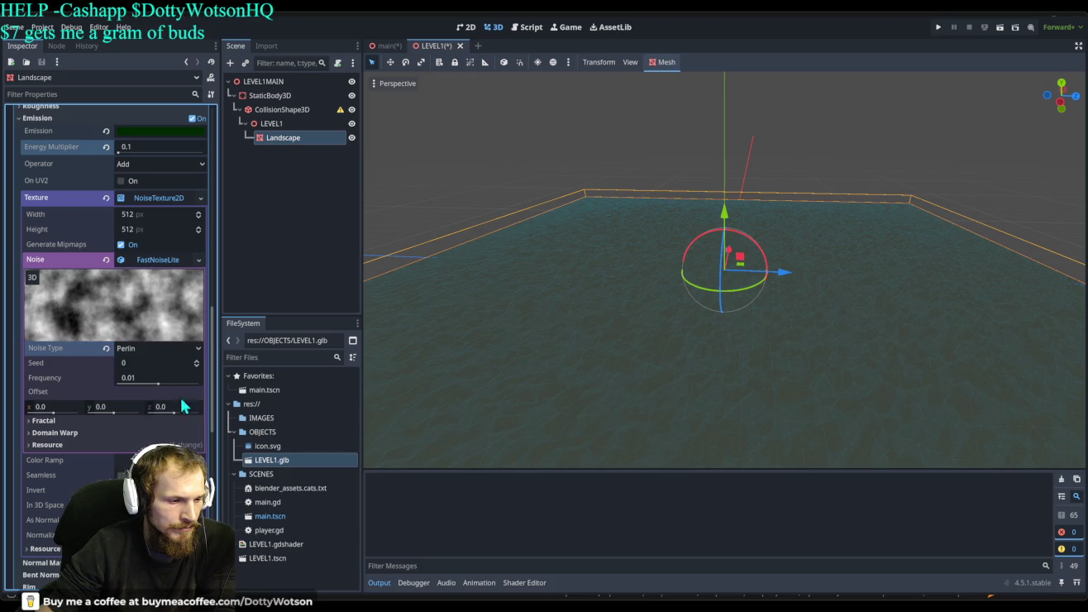
left_click_drag(157, 377, 174, 384)
scroll(91, 369, "up", 5)
scroll(92, 371, "up", 10)
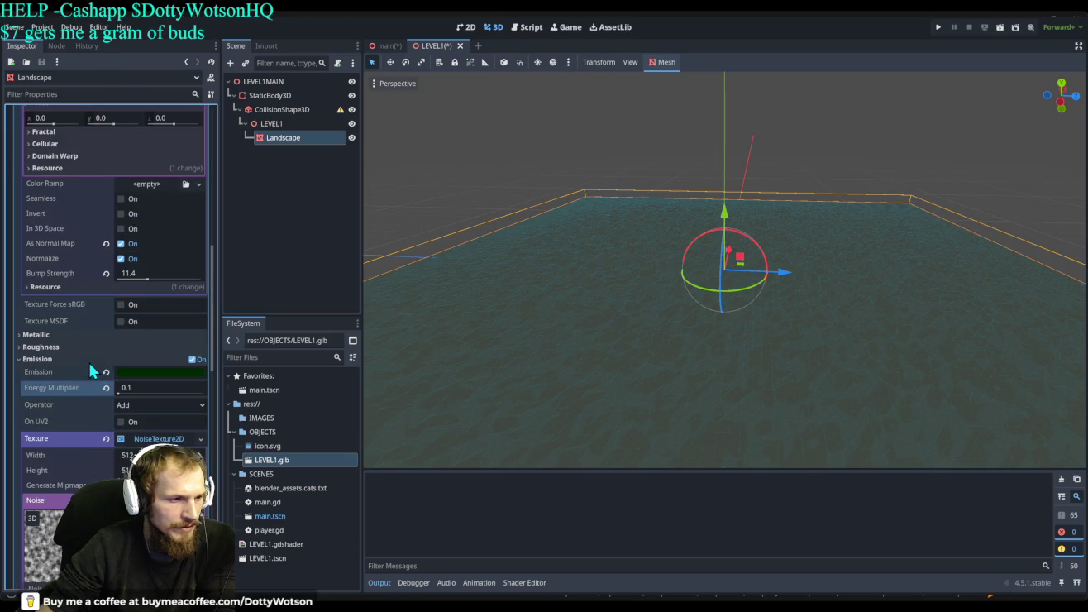
scroll(91, 371, "up", 3)
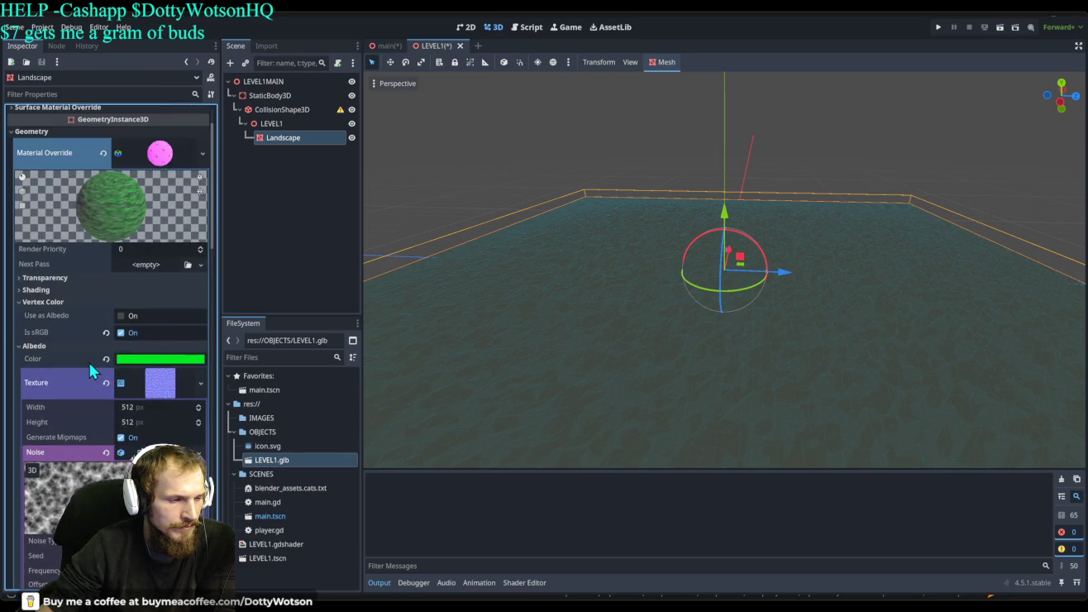
scroll(91, 370, "up", 3)
scroll(91, 370, "down", 3)
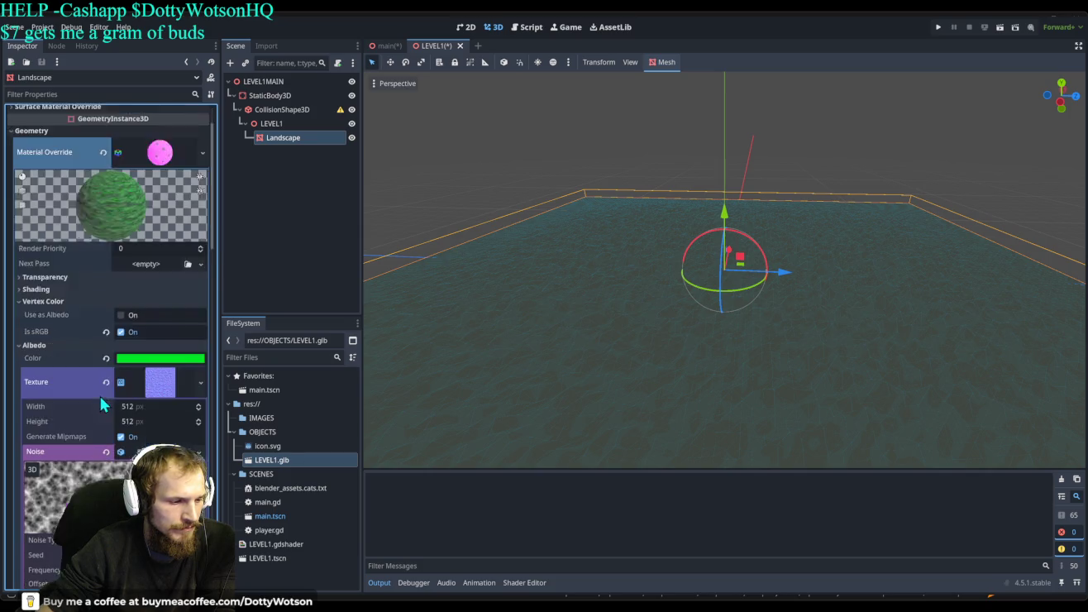
Enable Vertex Color Use as Albedo, clear the albedo texture's noise, and expand Normal Map.
left_click(121, 255)
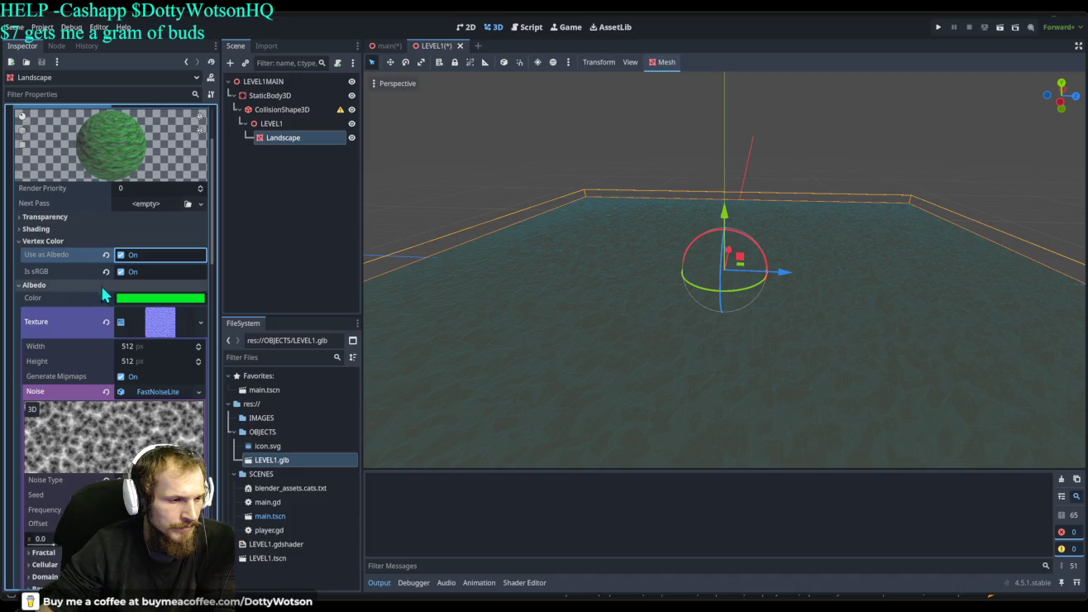
left_click(167, 323)
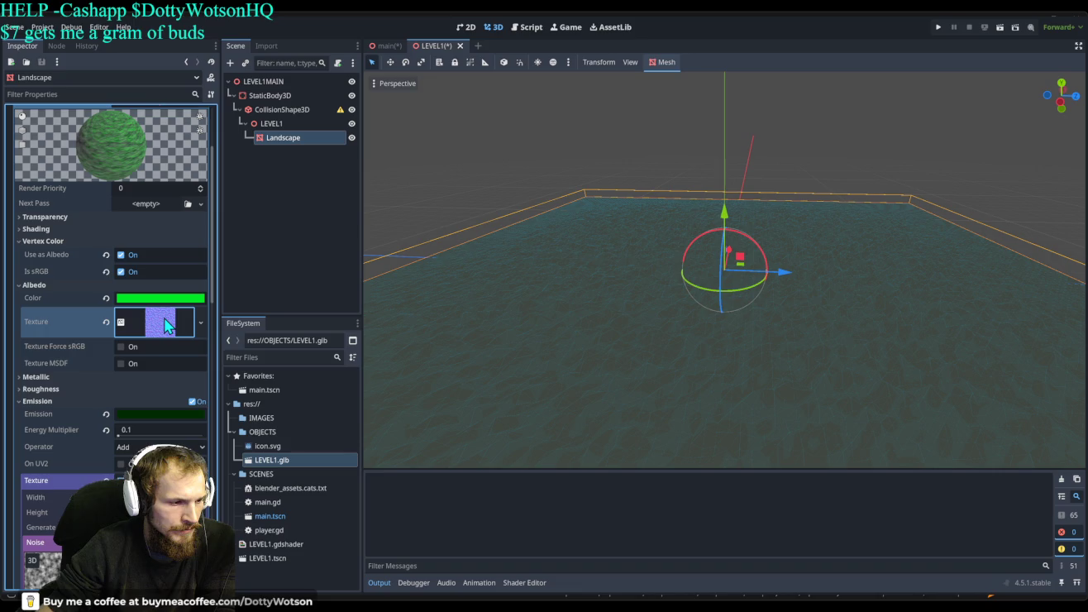
left_click(167, 323)
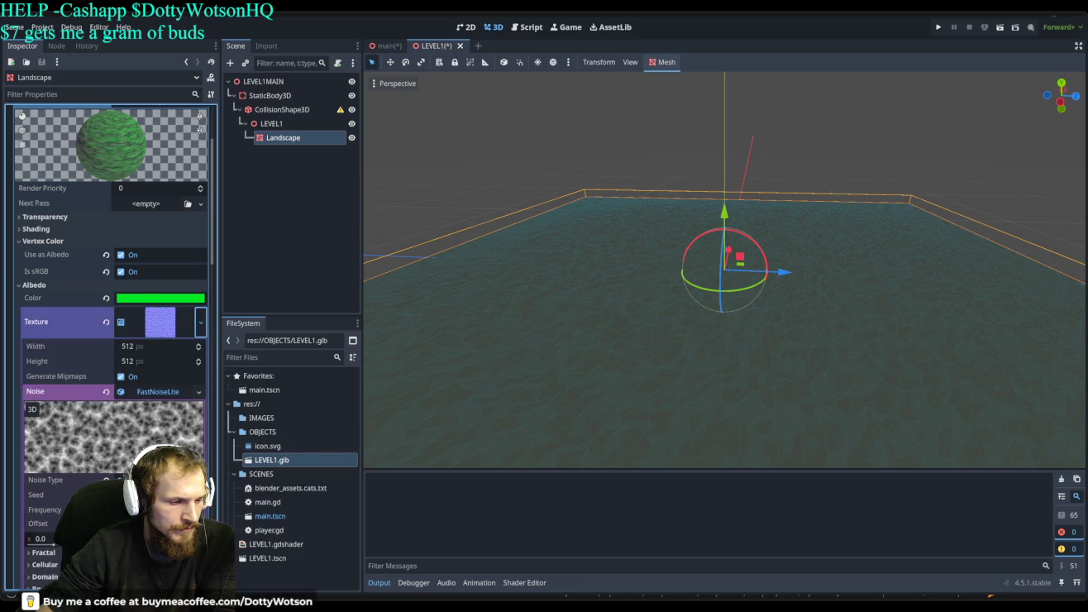
key("ctrl+z")
left_click(157, 314)
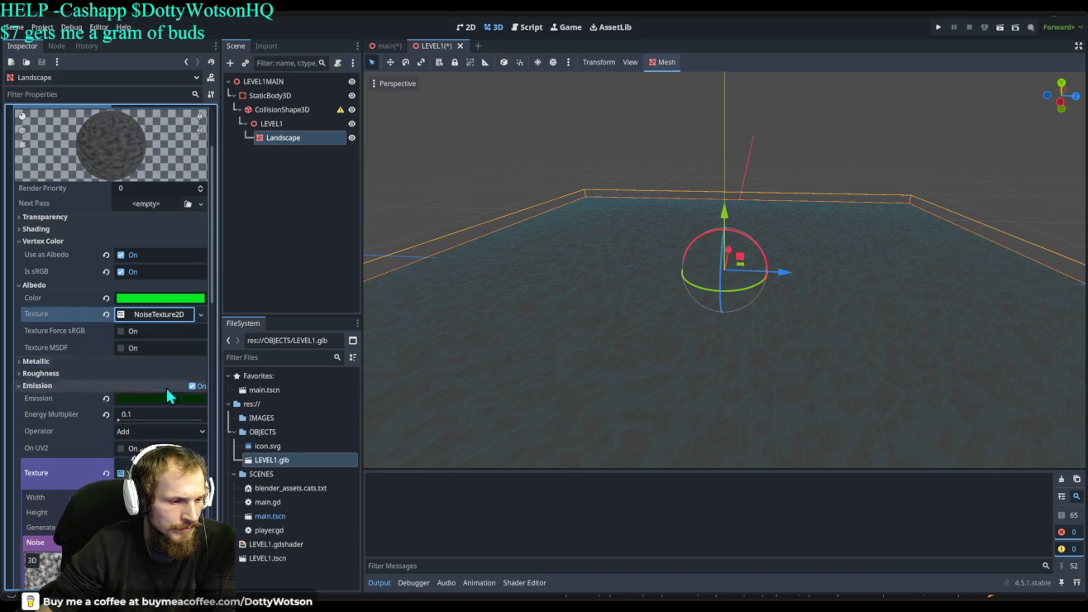
left_click(157, 473)
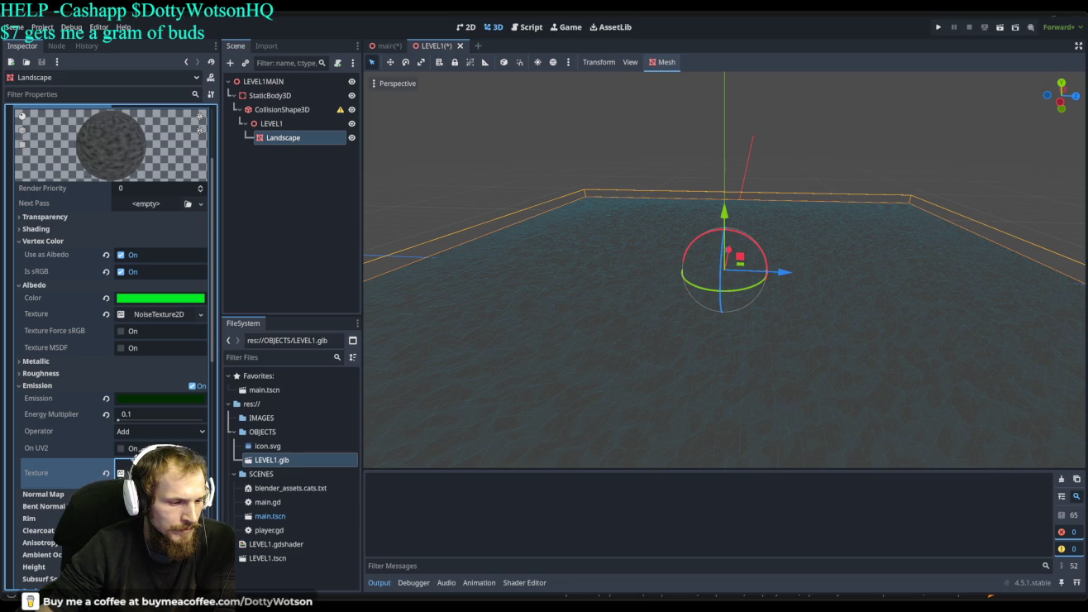
left_click(44, 494)
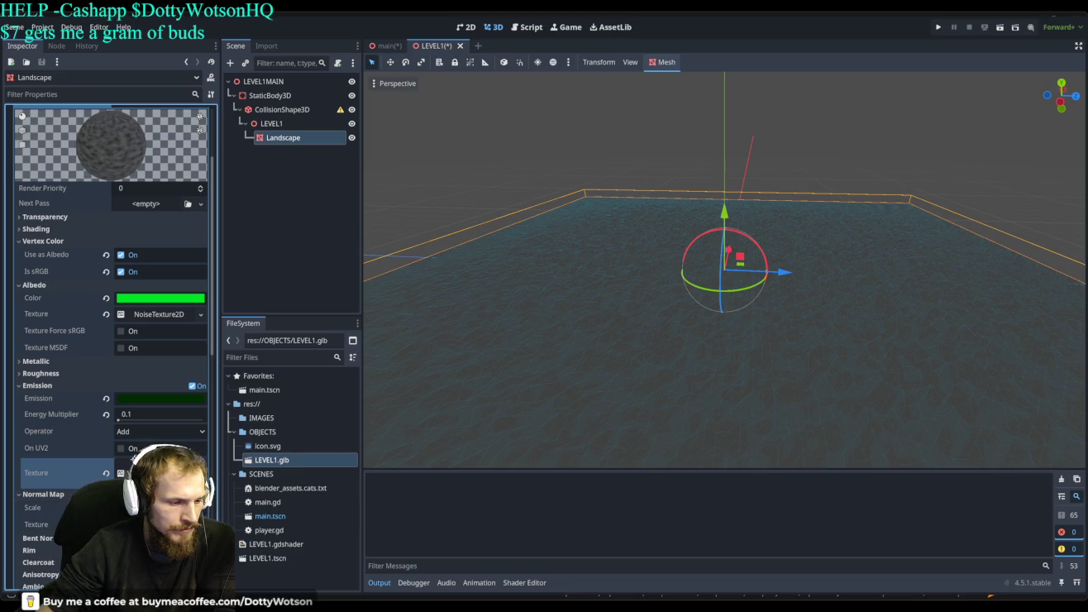
scroll(119, 382, "down", 5)
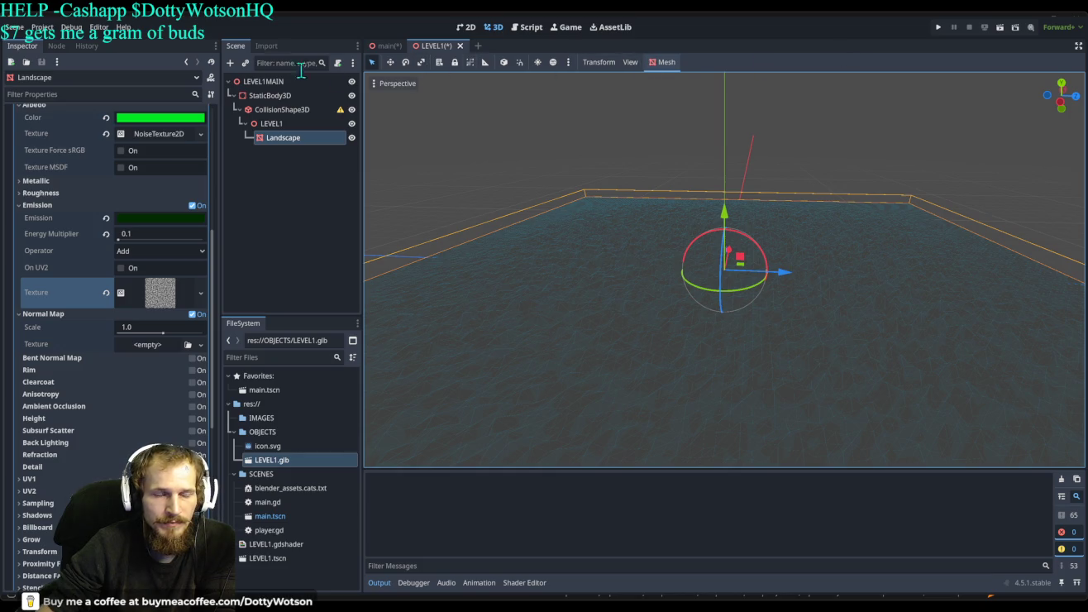
Switch to the main scene and select the ball's MeshInstance3D.
left_click(393, 47)
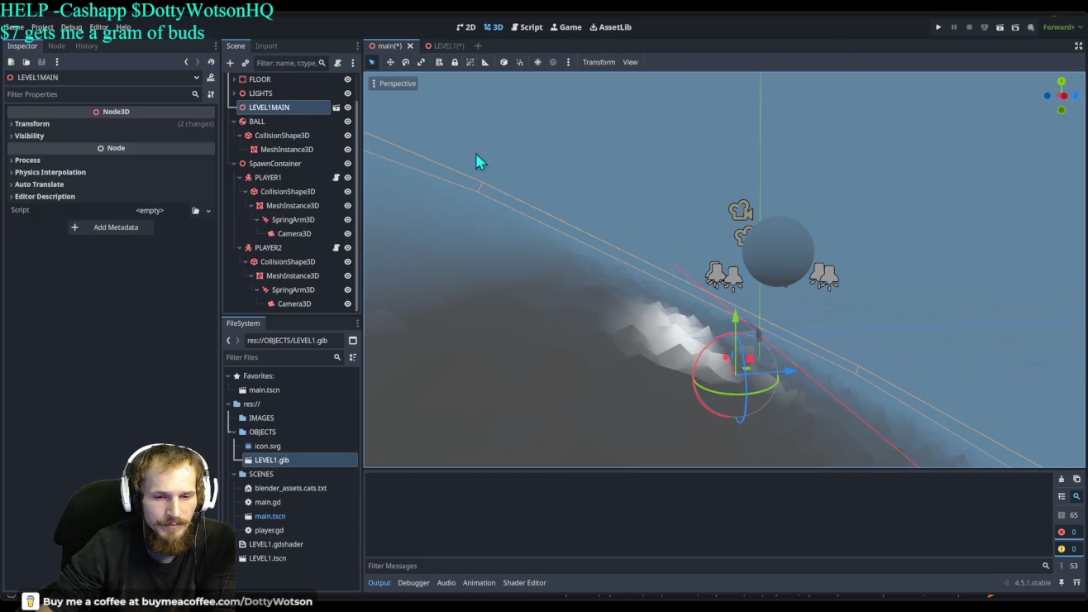
scroll(690, 319, "down", 3)
mouse_move(843, 282)
left_mouse_down()
mouse_move(710, 315)
mouse_move(727, 306)
mouse_move(728, 286)
mouse_move(744, 314)
mouse_move(679, 343)
mouse_move(761, 328)
left_mouse_up()
scroll(708, 315, "up", 3)
scroll(704, 345, "up", 2)
scroll(707, 348, "down", 3)
left_click(756, 270)
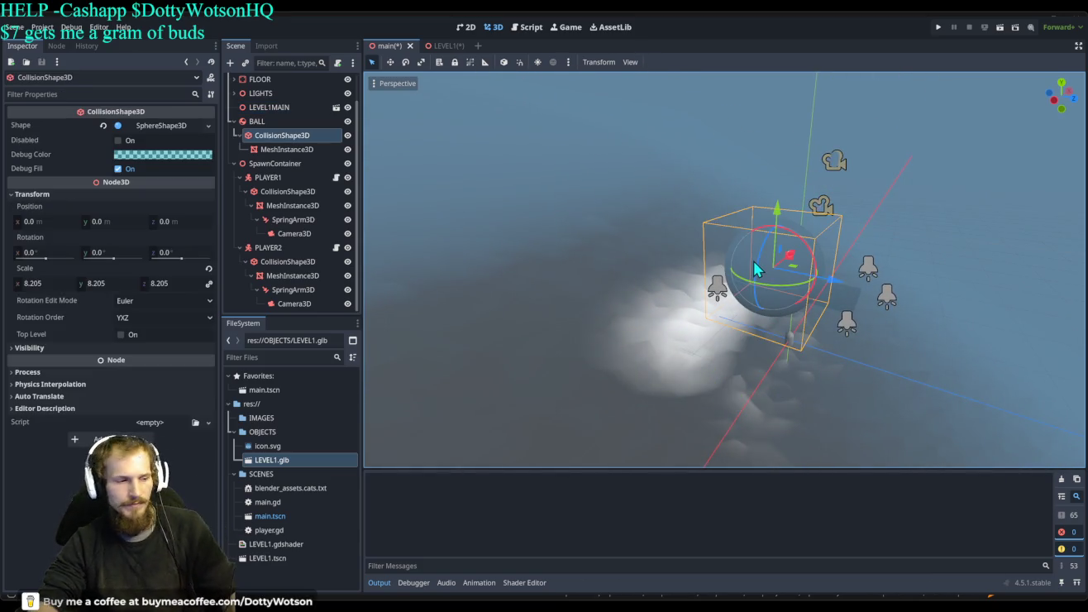
left_click(300, 153)
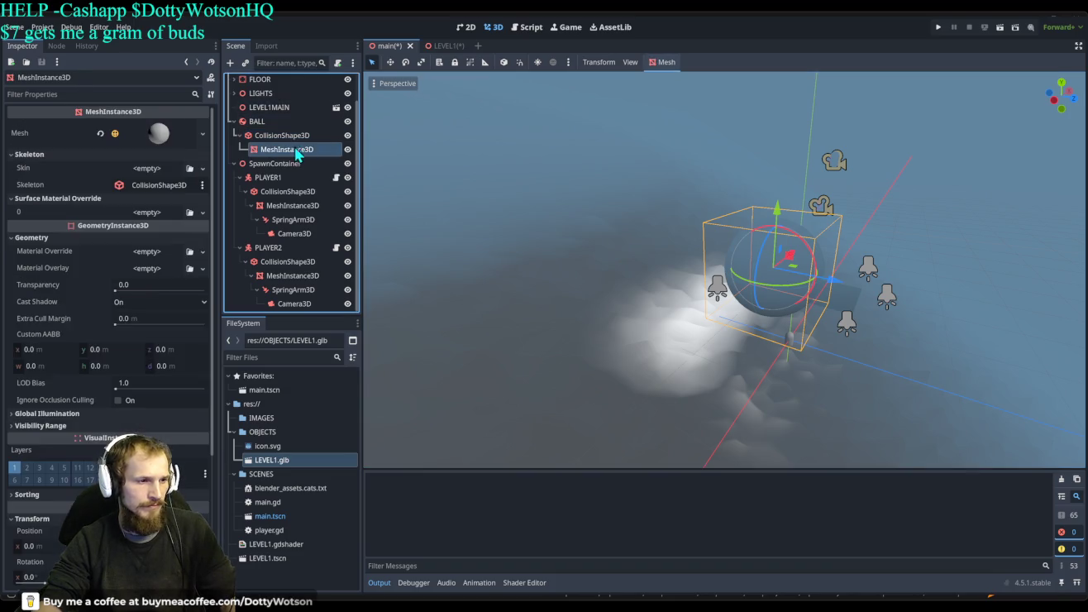
Assign a new StandardMaterial3D as the ball mesh's Material Override.
left_click(158, 170)
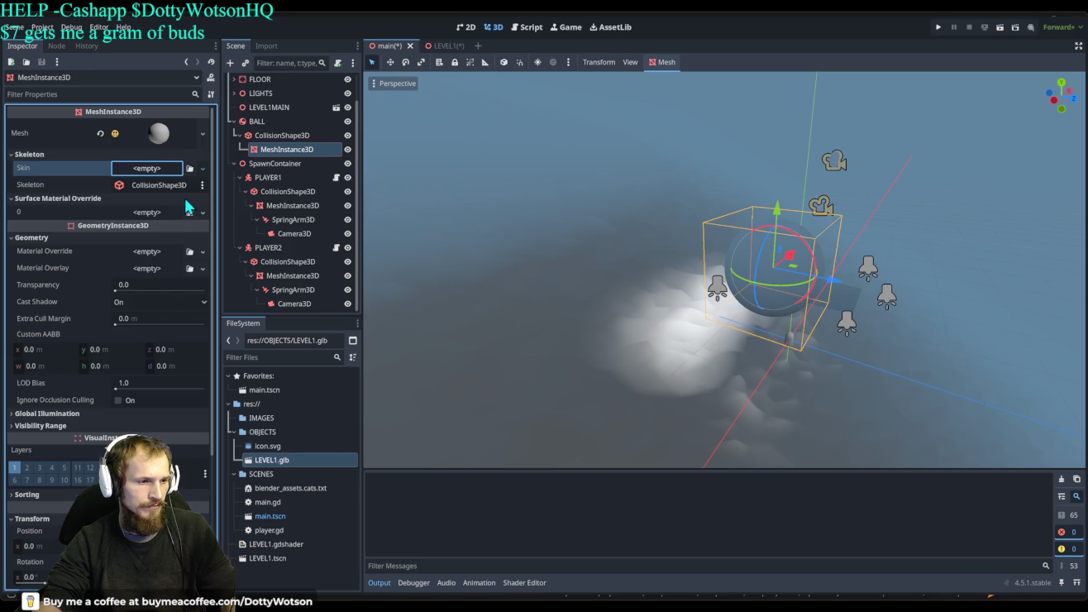
left_click(168, 167)
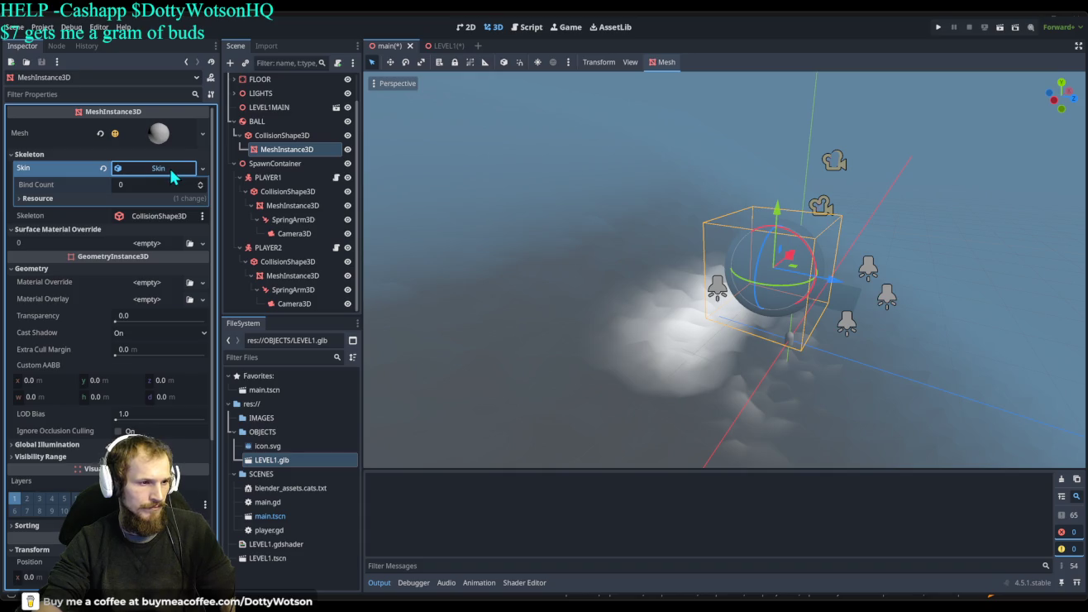
left_click(104, 168)
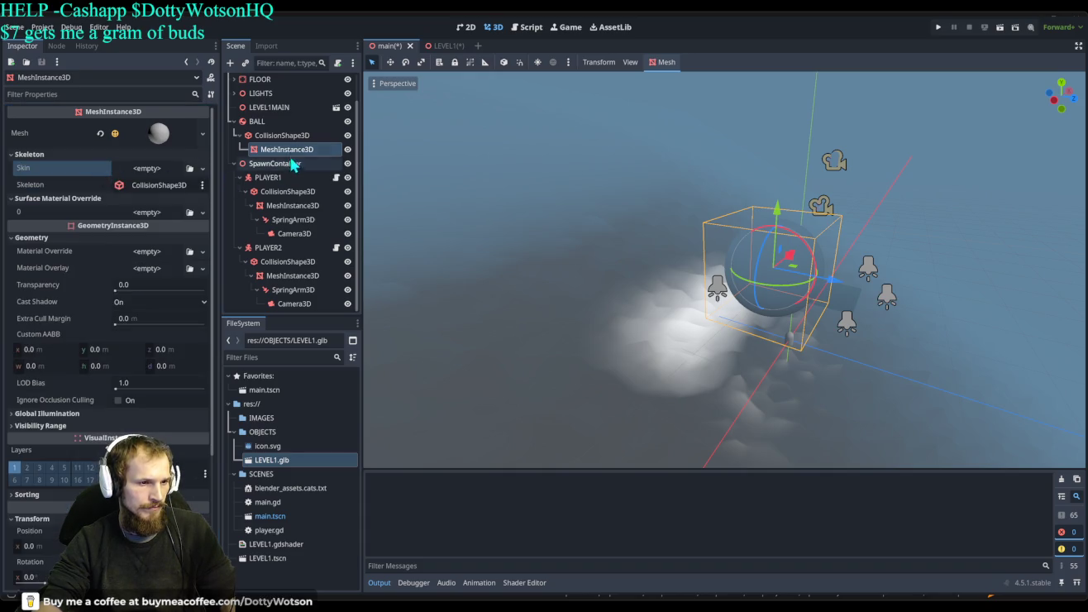
left_click(271, 138)
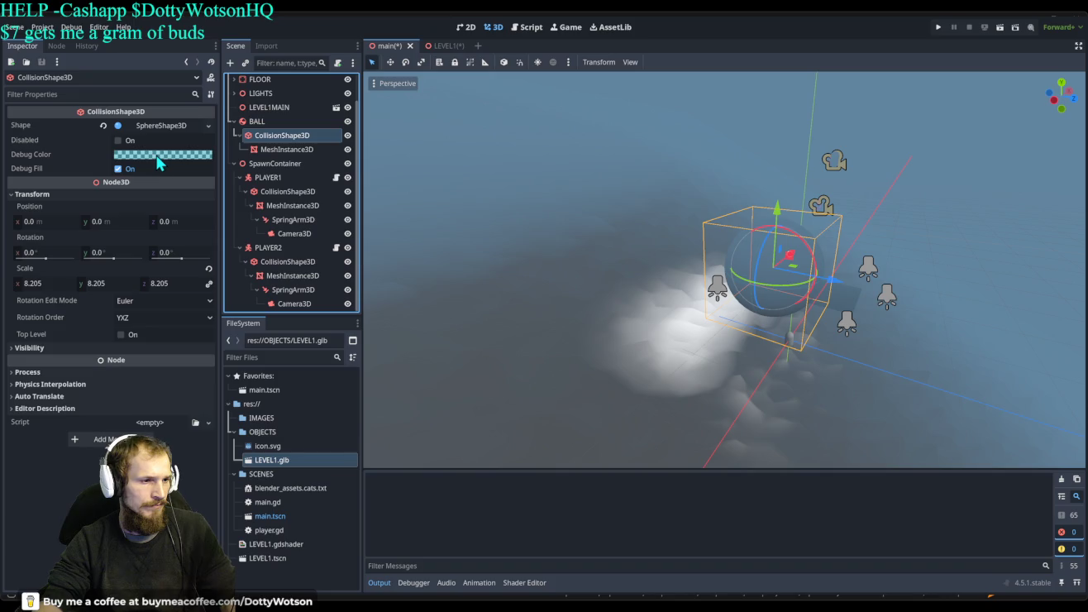
left_click(282, 149)
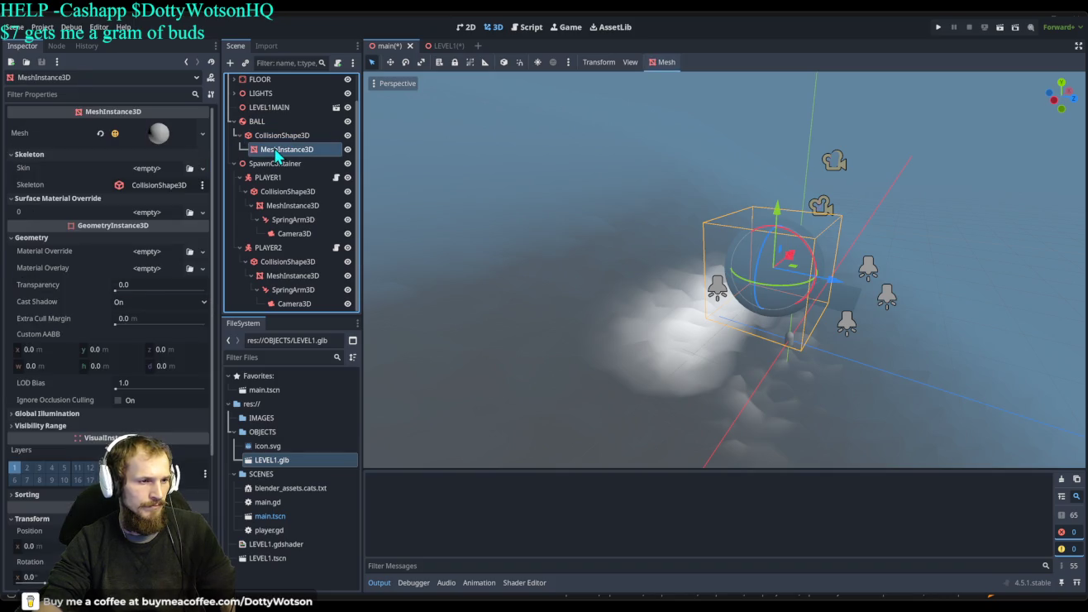
left_click(172, 252)
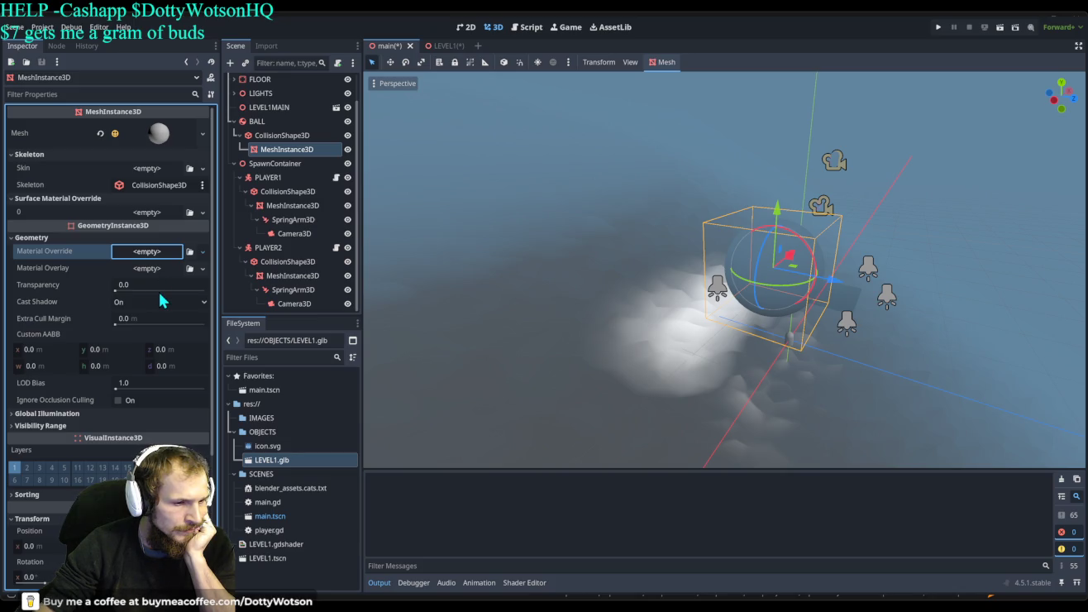
key("ctrl+v")
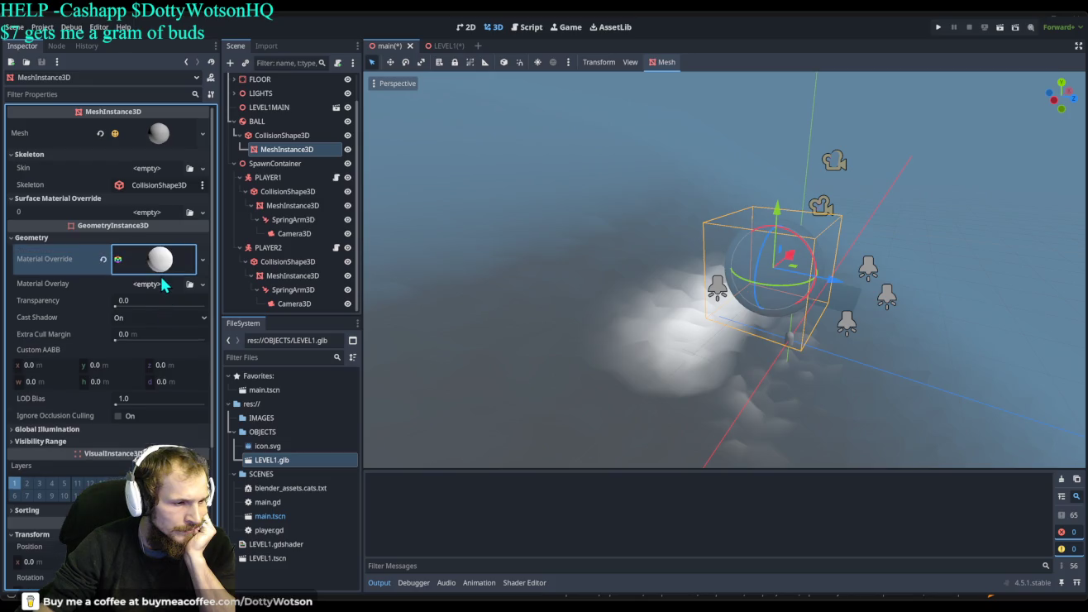
Enable emission on the ball's material and make its glow pink.
left_click(169, 259)
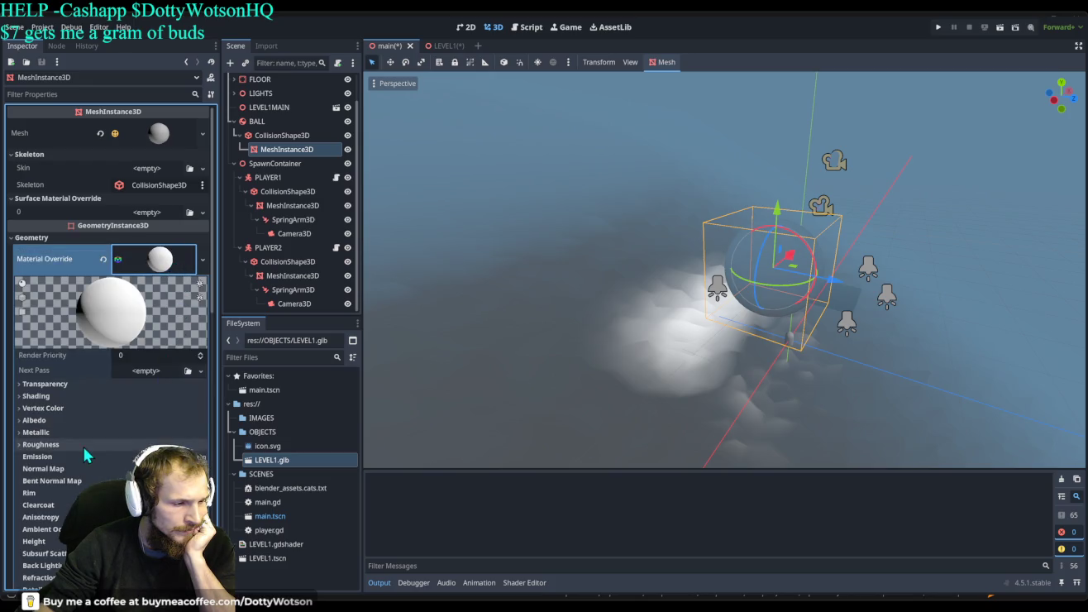
scroll(124, 388, "down", 5)
left_click(193, 276)
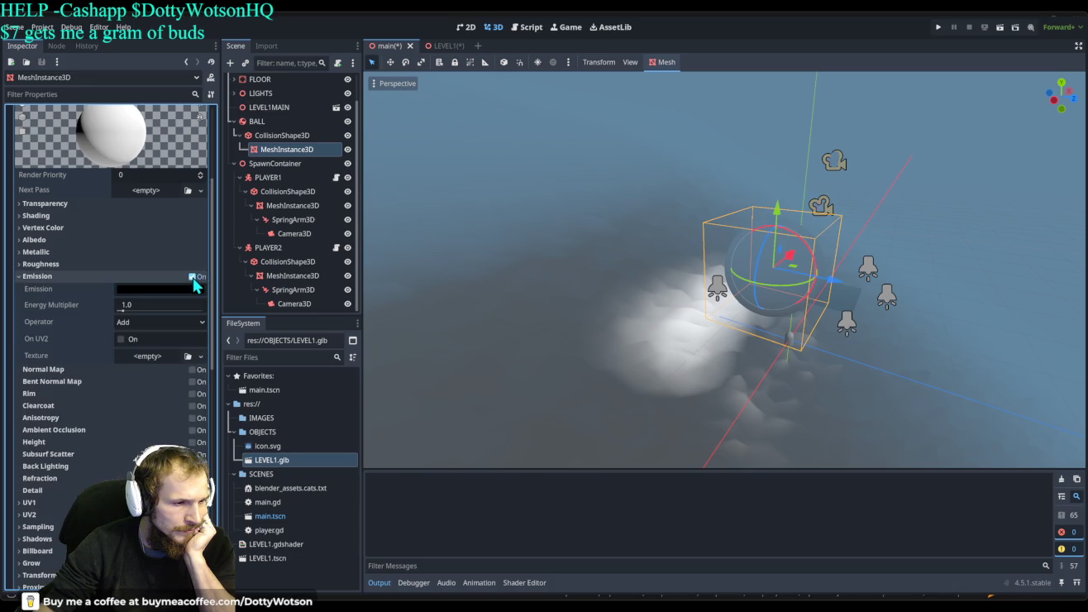
left_click_drag(130, 306, 153, 283)
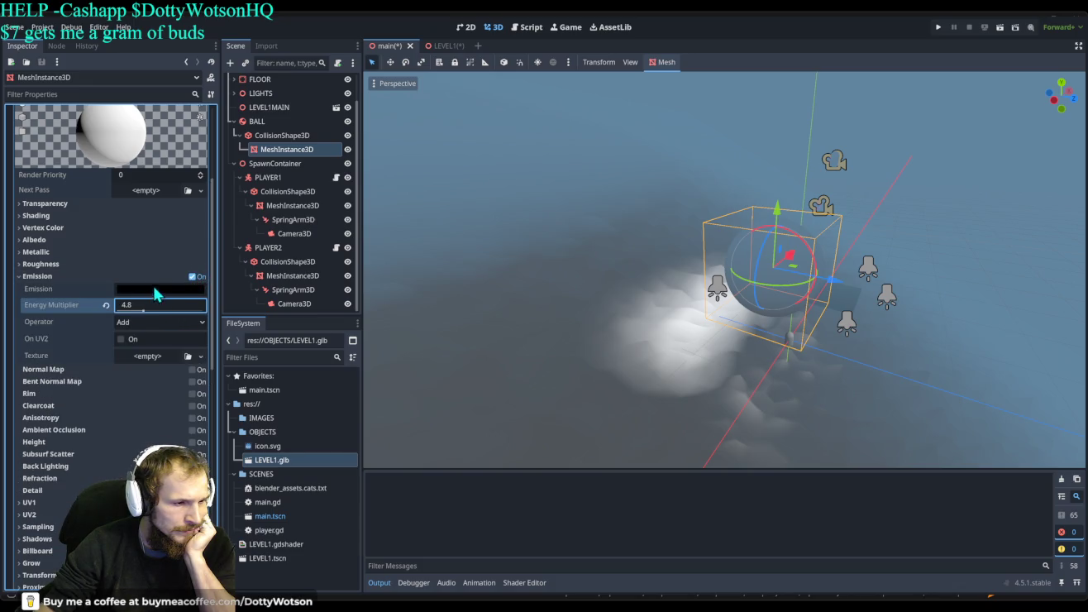
mouse_move(228, 343)
left_mouse_down()
mouse_move(232, 373)
mouse_move(237, 292)
mouse_move(206, 358)
mouse_move(249, 367)
left_mouse_up()
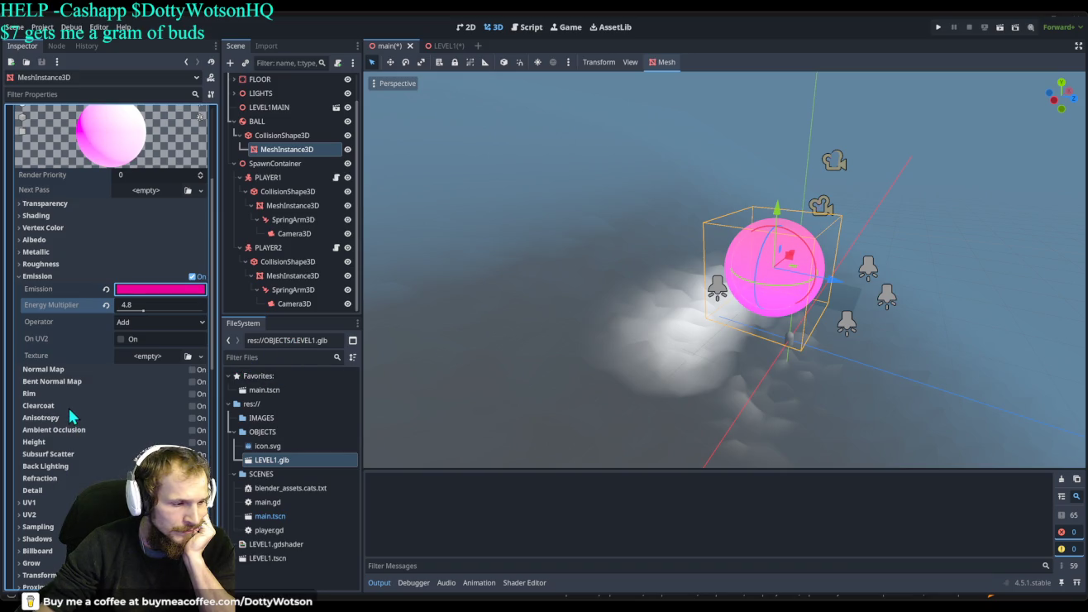
Add a clearcoat layer, set emission energy to about 1.58, and enable ambient occlusion.
left_click(195, 406)
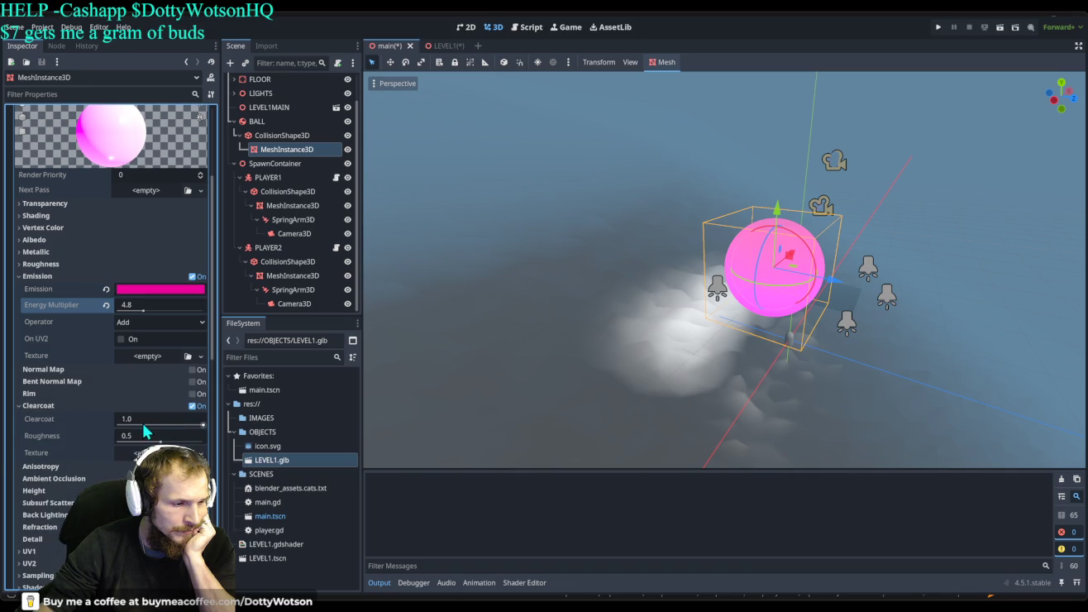
mouse_move(160, 440)
left_mouse_down()
mouse_move(199, 440)
mouse_move(145, 439)
mouse_move(161, 440)
left_mouse_up()
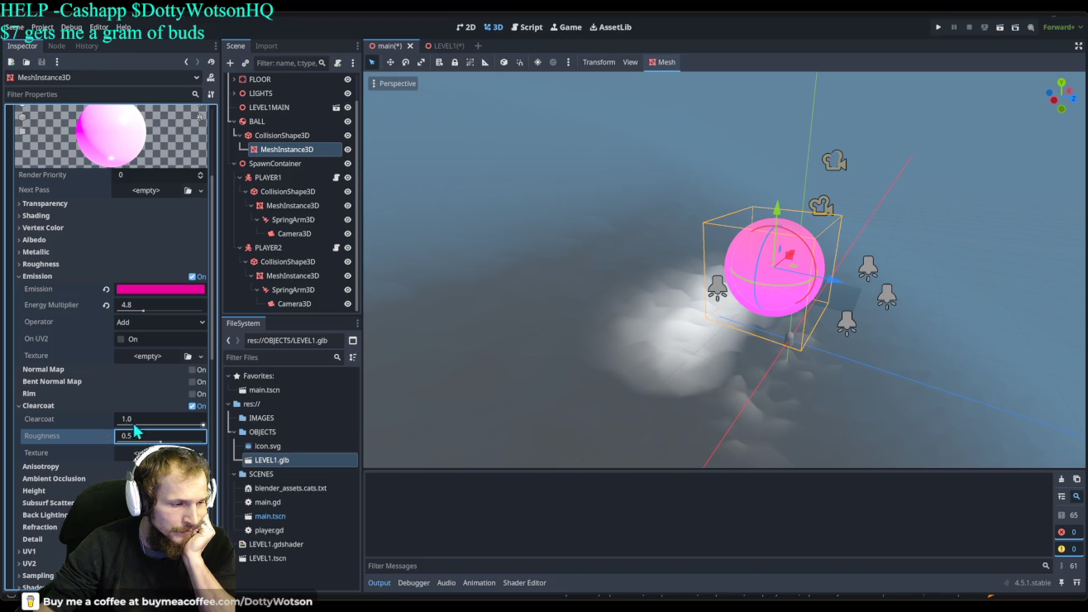
left_click_drag(144, 311, 127, 310)
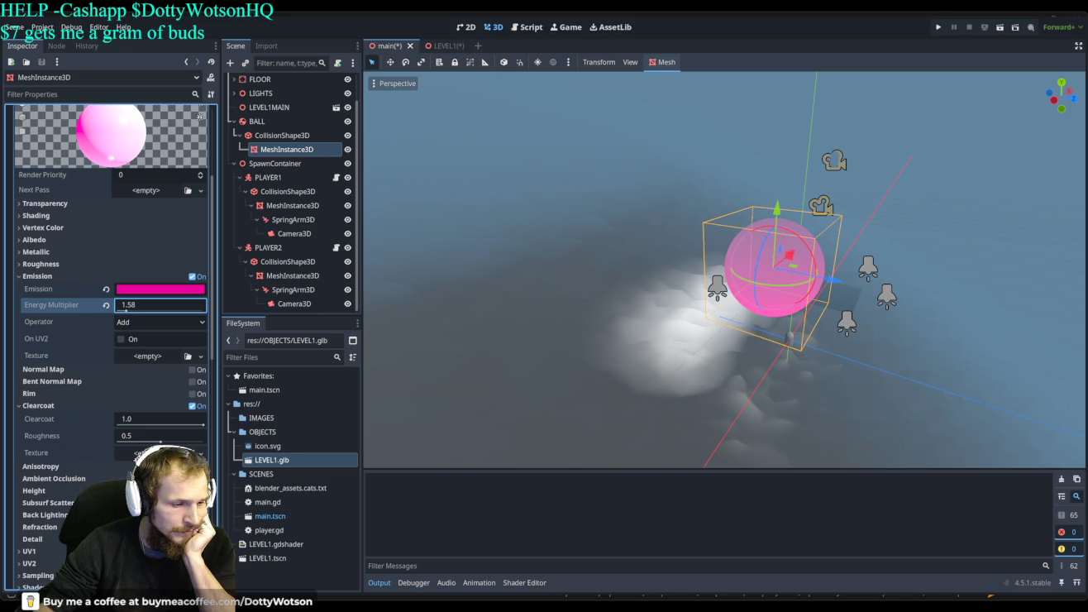
left_click(52, 478)
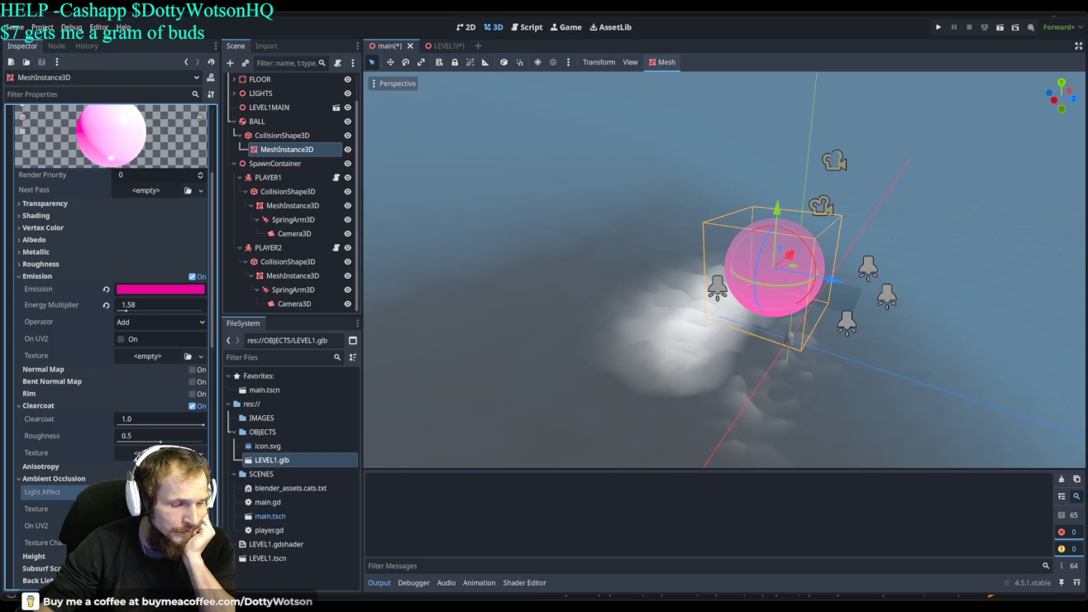
scroll(82, 331, "down", 5)
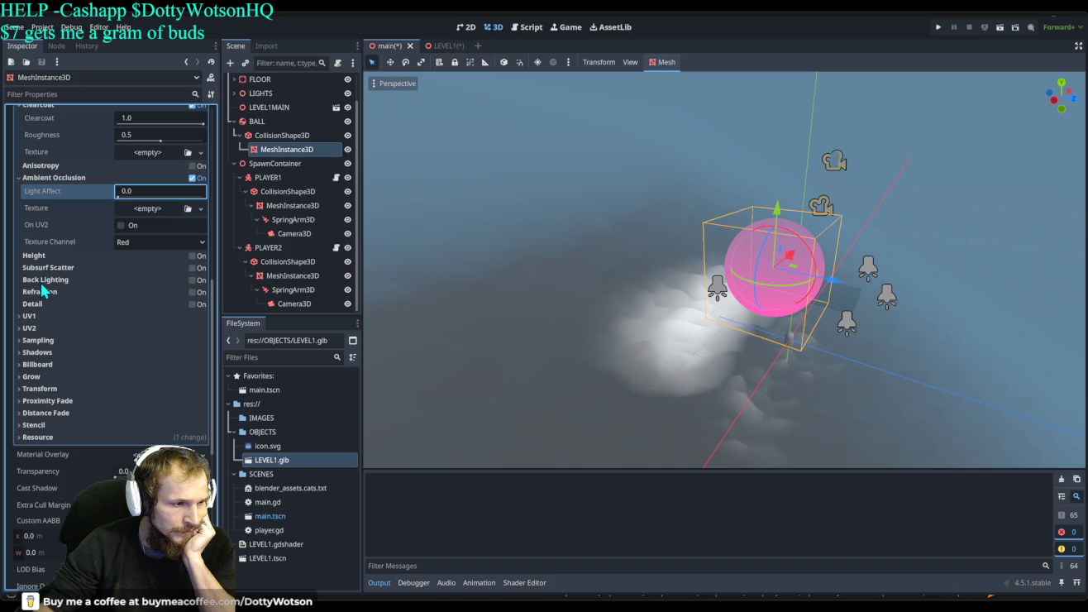
Enable refraction on the ball's material.
left_click(193, 293)
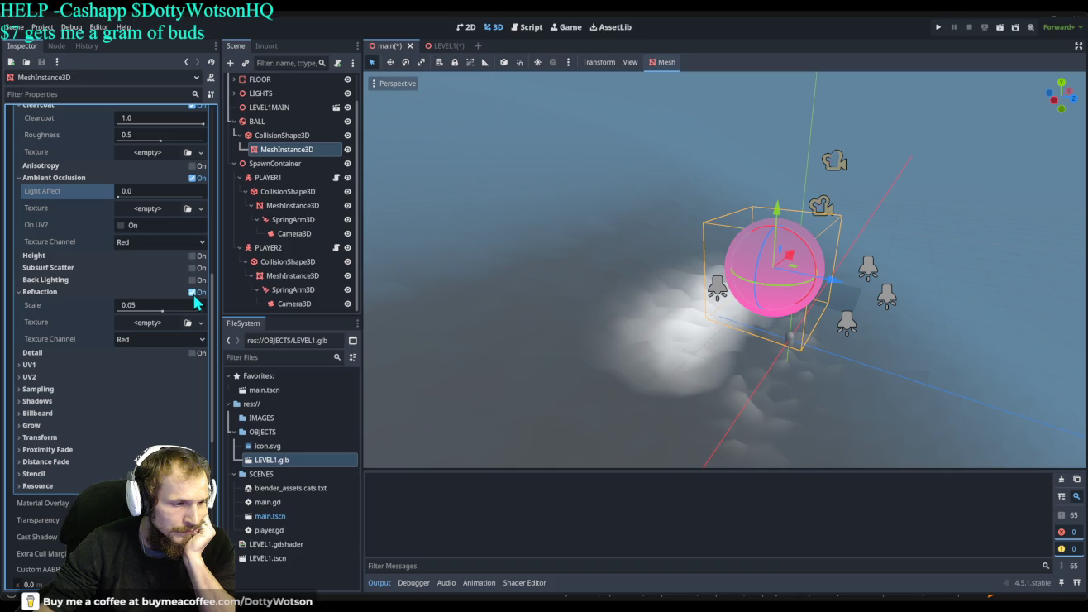
left_click(194, 292)
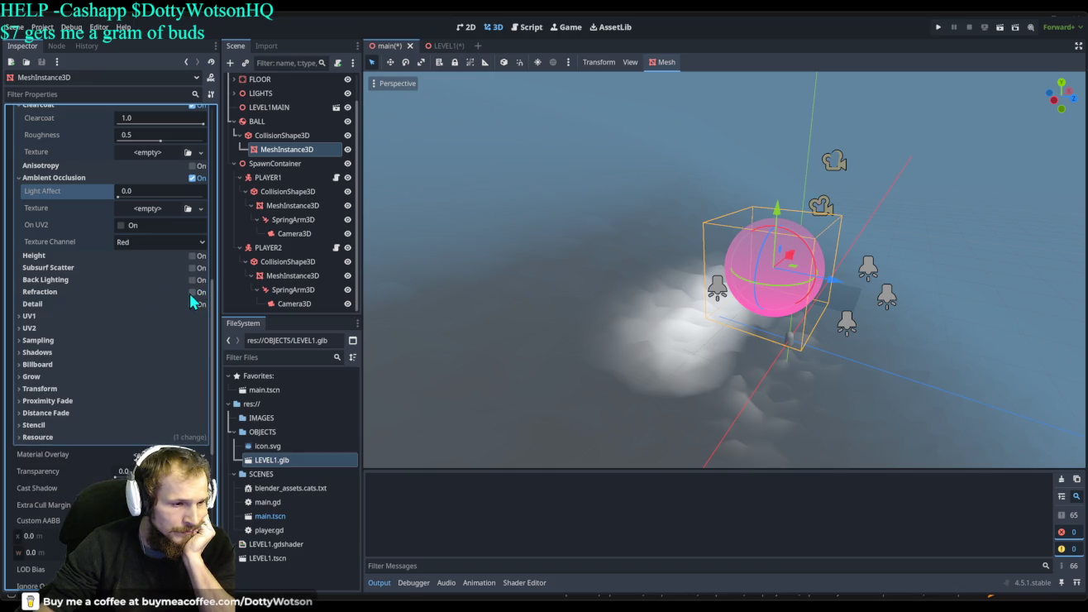
left_click(193, 293)
scroll(126, 269, "up", 5)
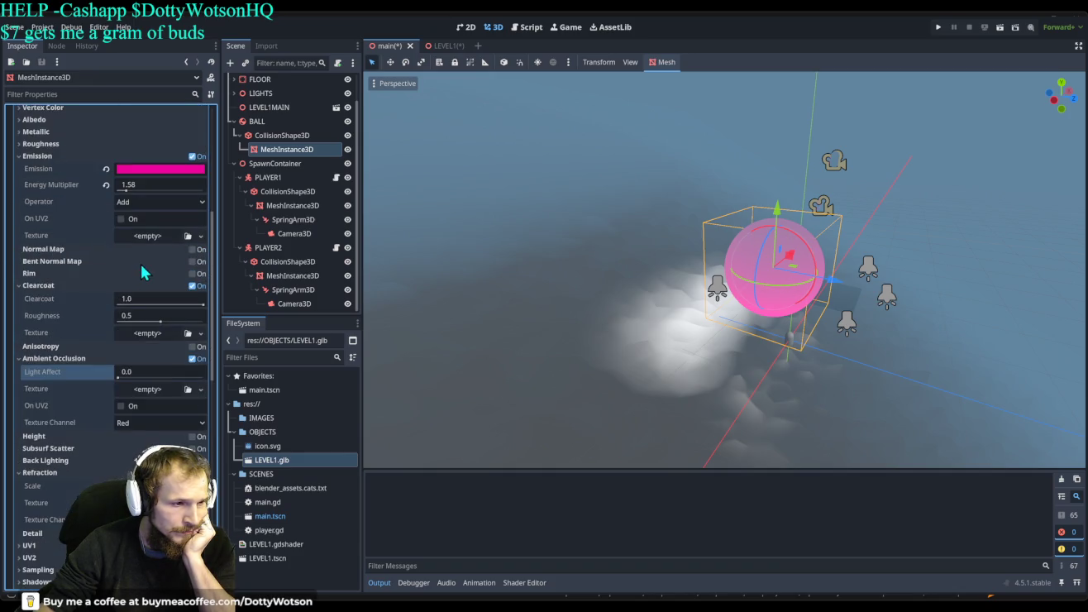
scroll(142, 273, "up", 5)
Set the material's transparency mode to Depth Pre-Pass.
left_click(125, 264)
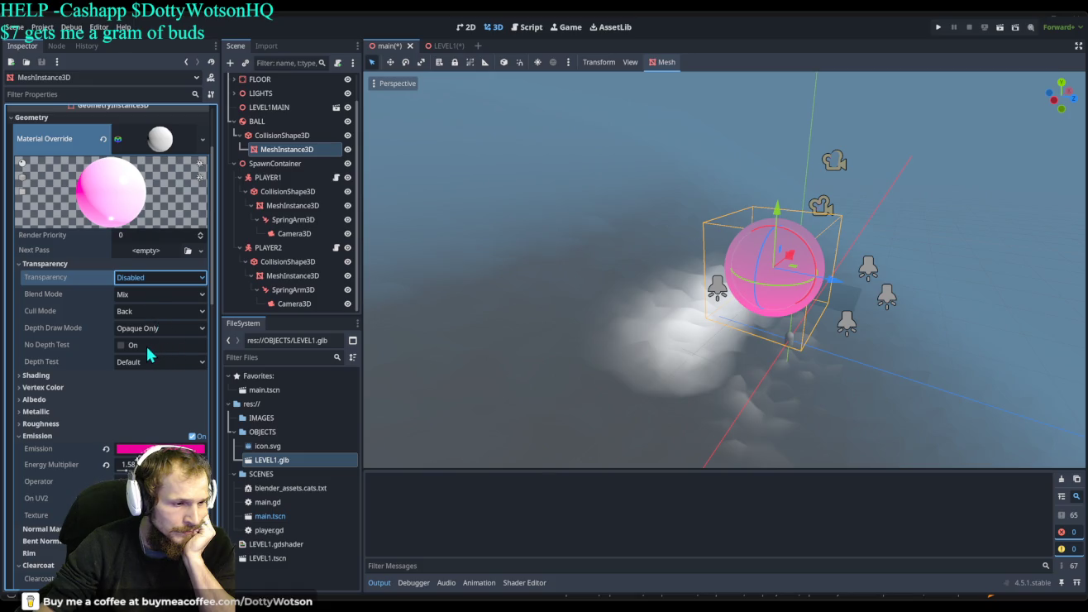
key("Up")
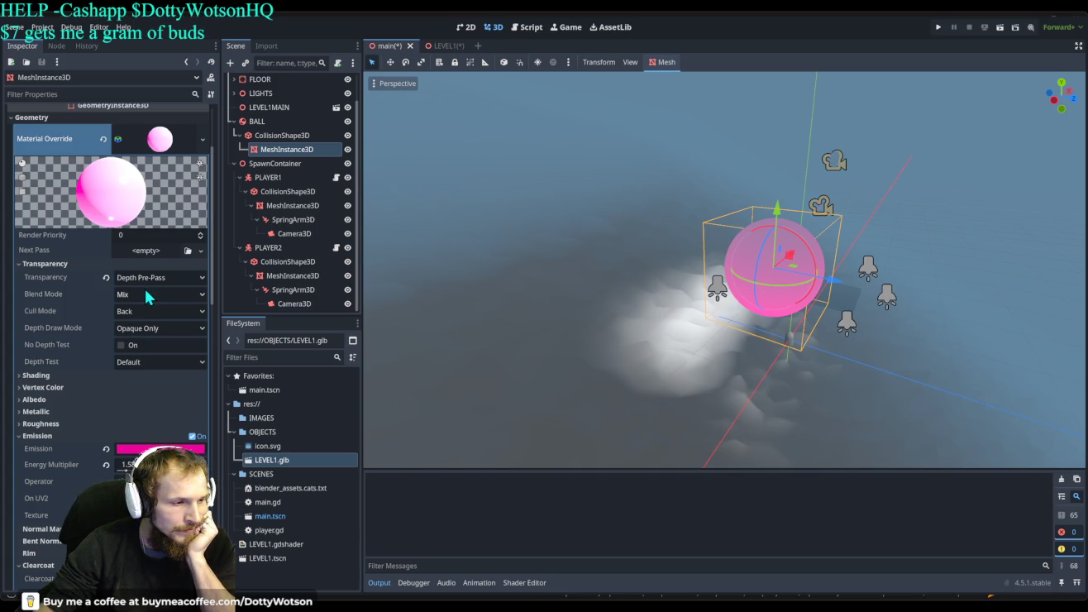
key("Down")
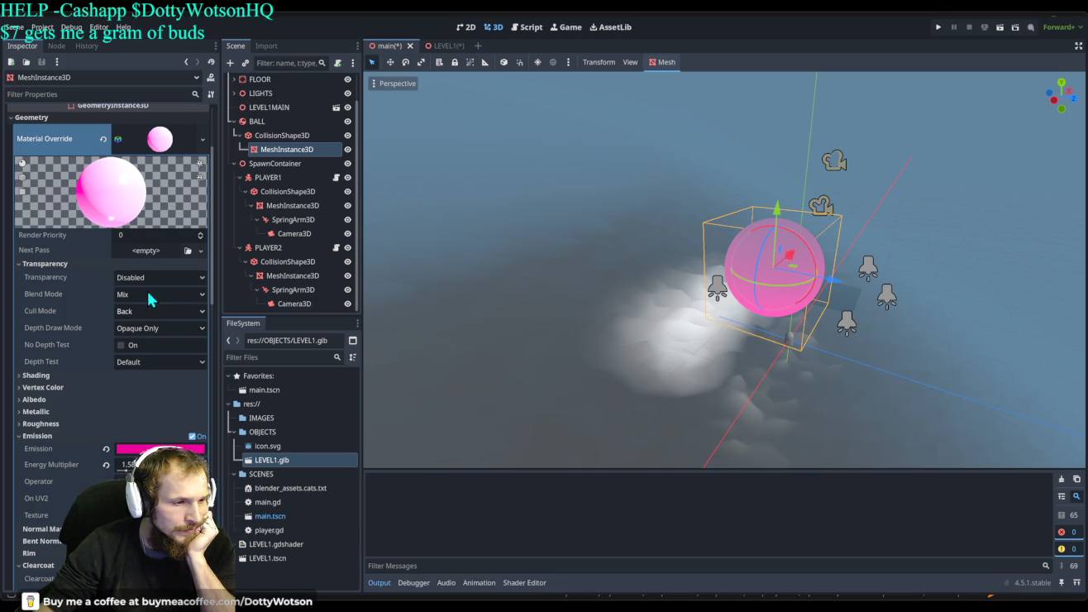
key("Down")
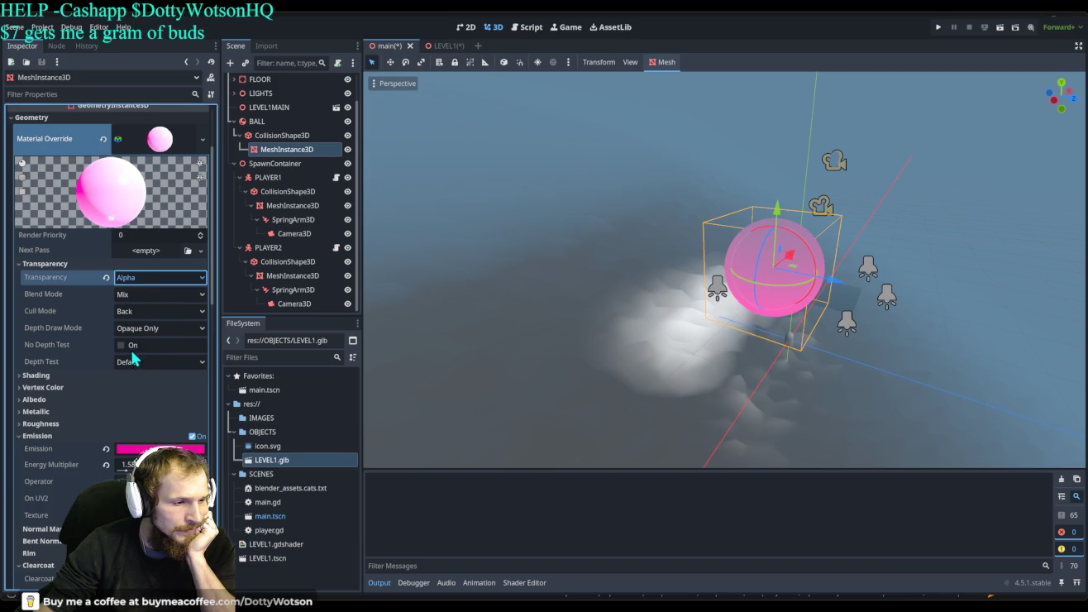
key("Up")
key("Up")
scroll(140, 314, "down", 5)
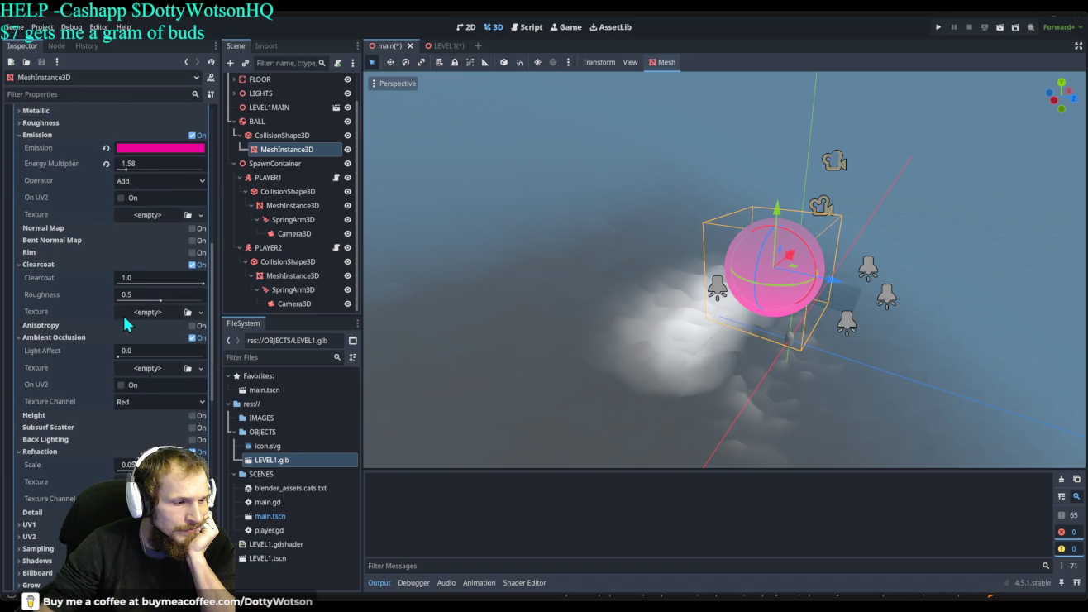
scroll(126, 314, "up", 7)
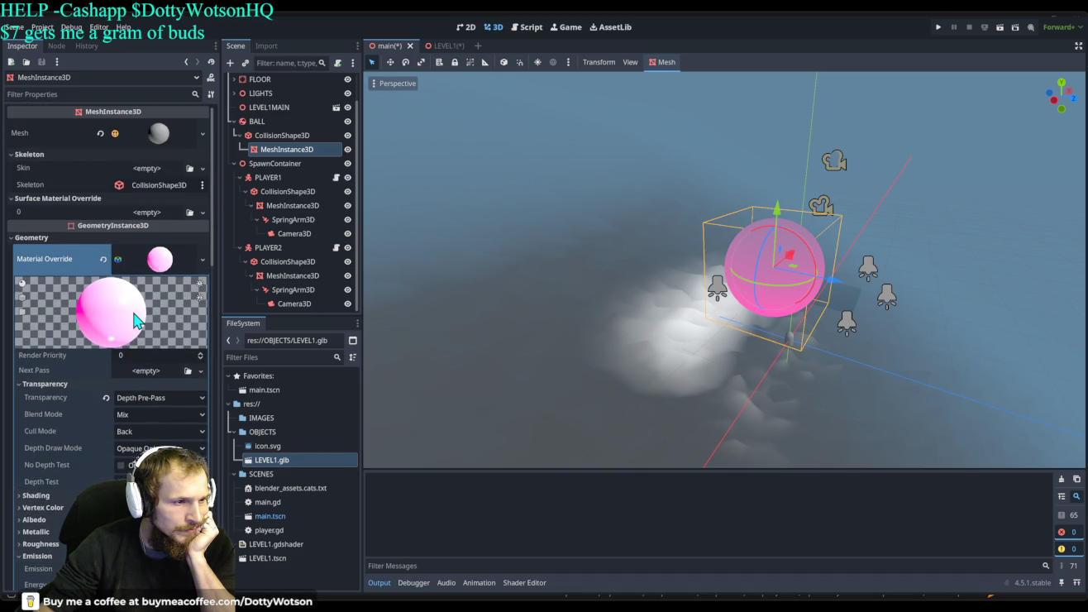
scroll(134, 312, "down", 2)
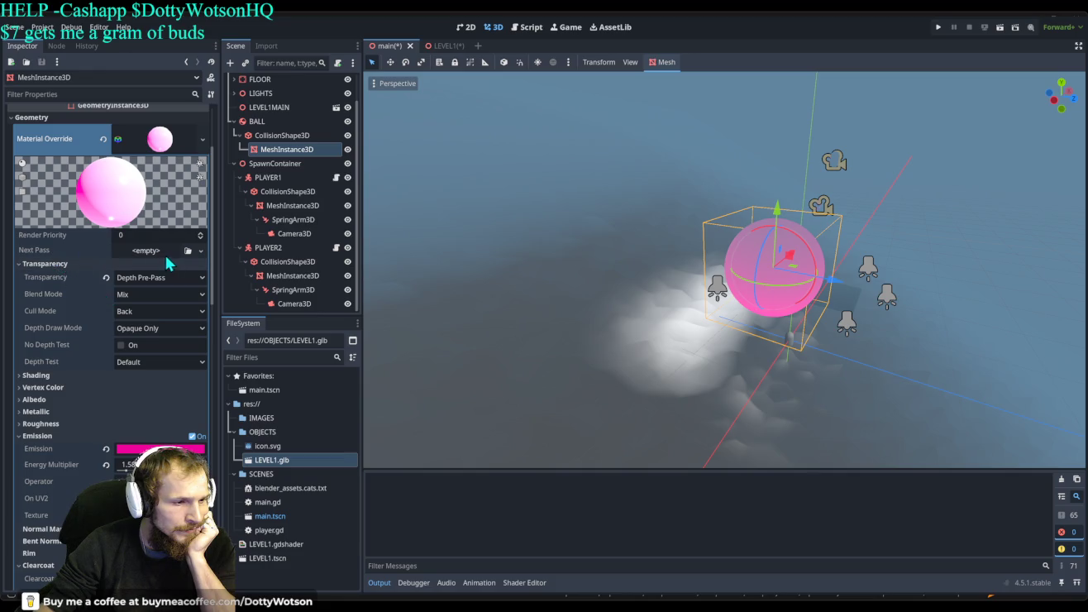
Turn on No Depth Test for the ball's material.
left_click(137, 303)
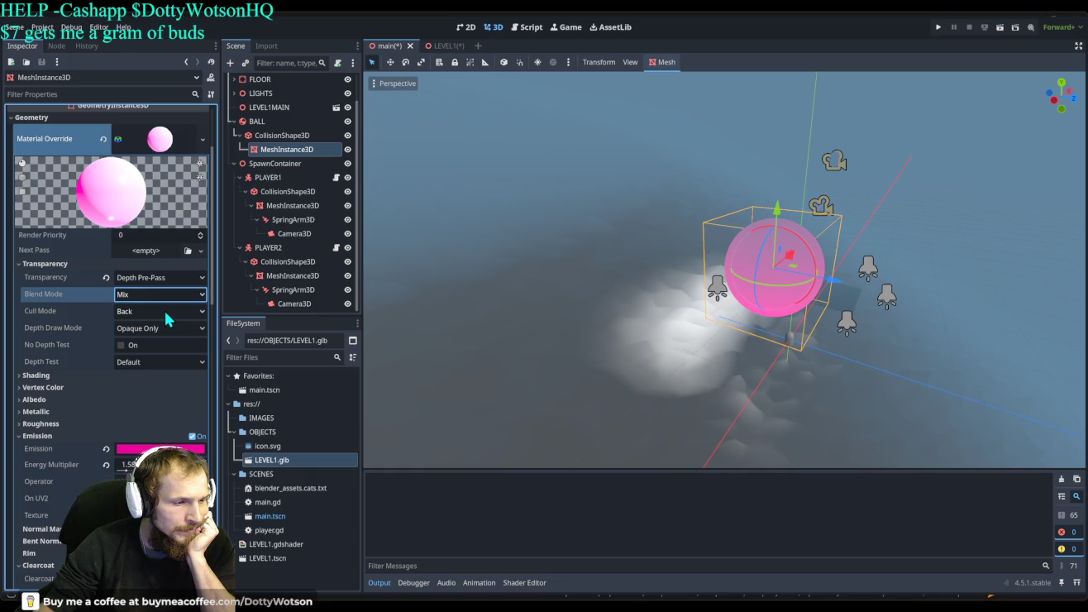
key("Tab")
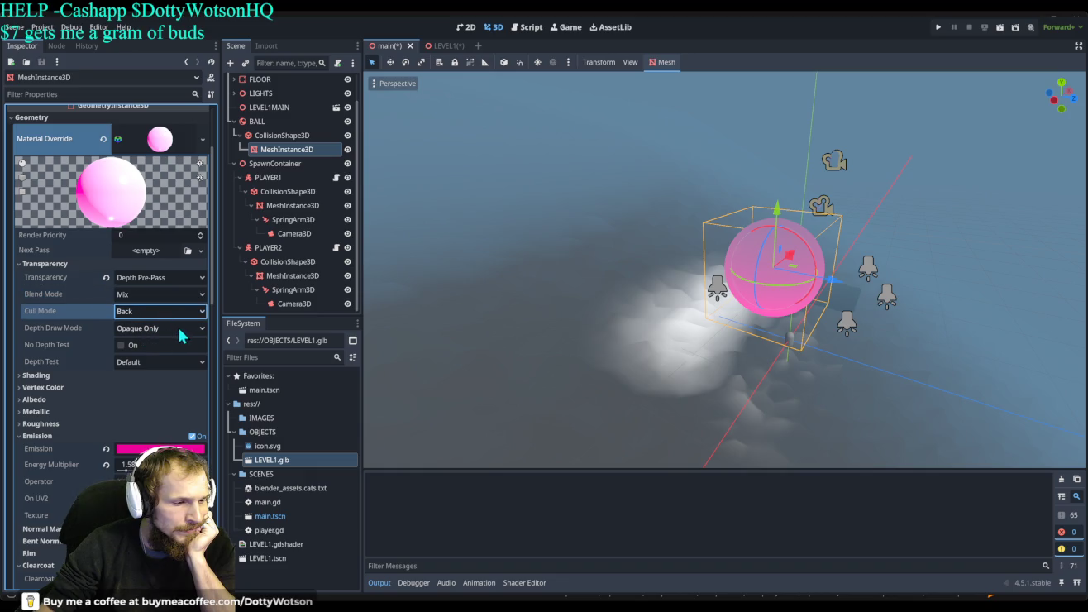
key("Tab")
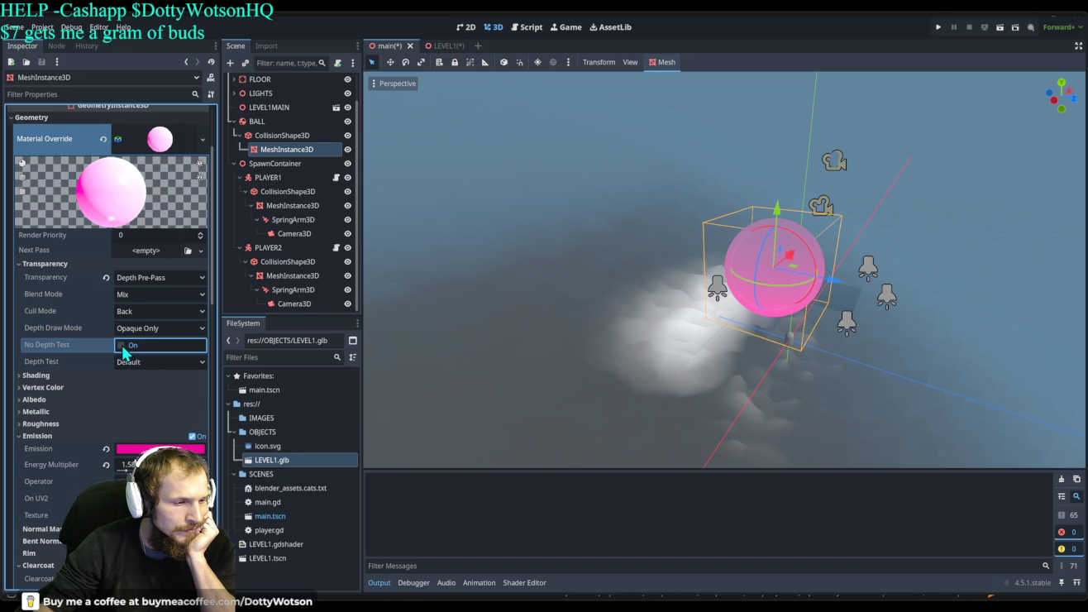
left_click(122, 348)
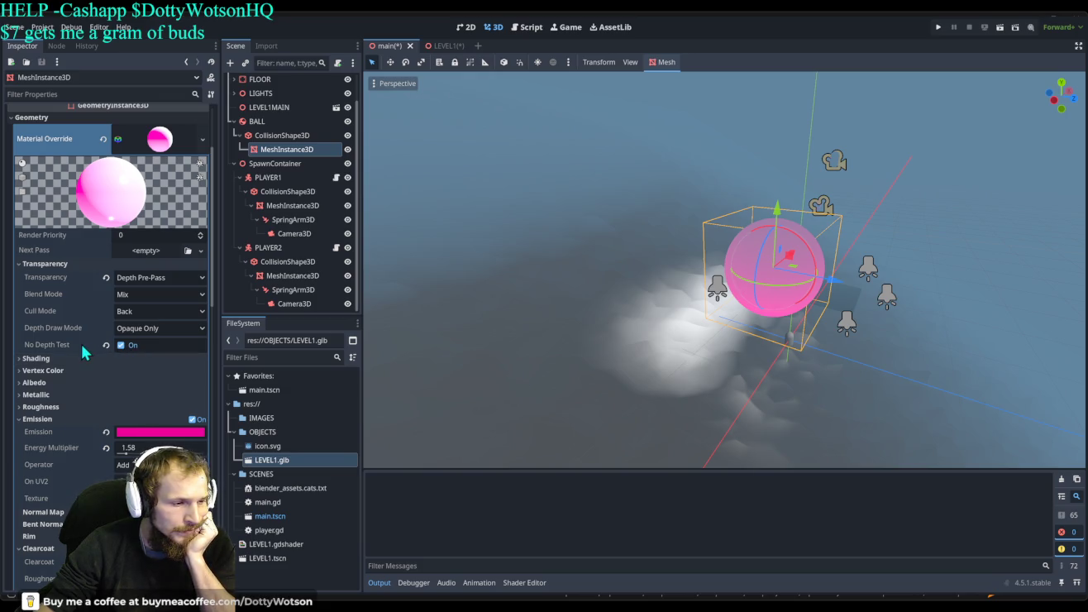
left_click(50, 343)
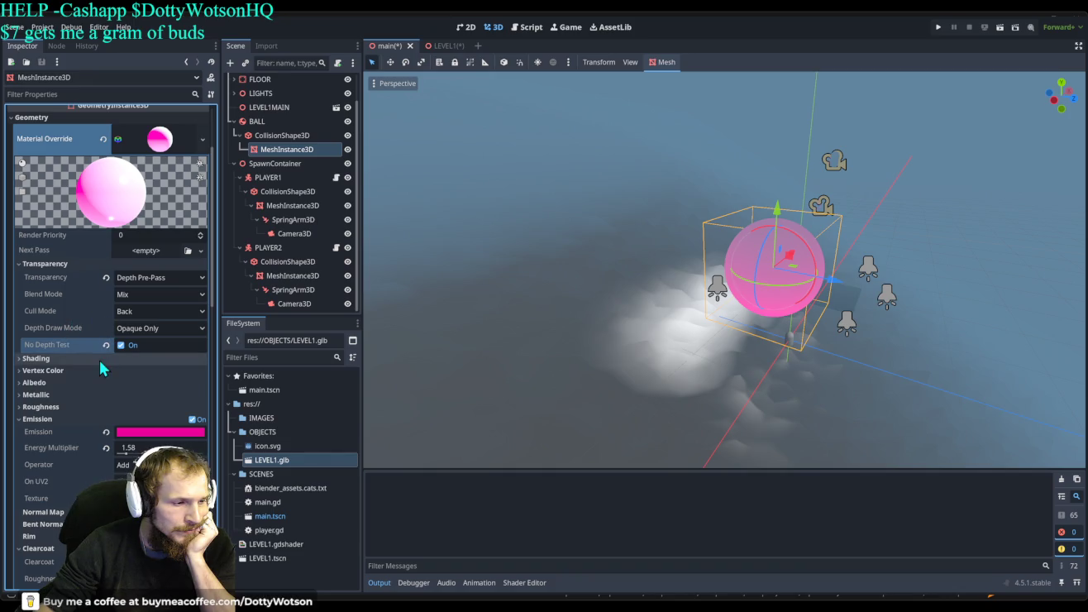
scroll(66, 357, "down", 5)
left_click(24, 179)
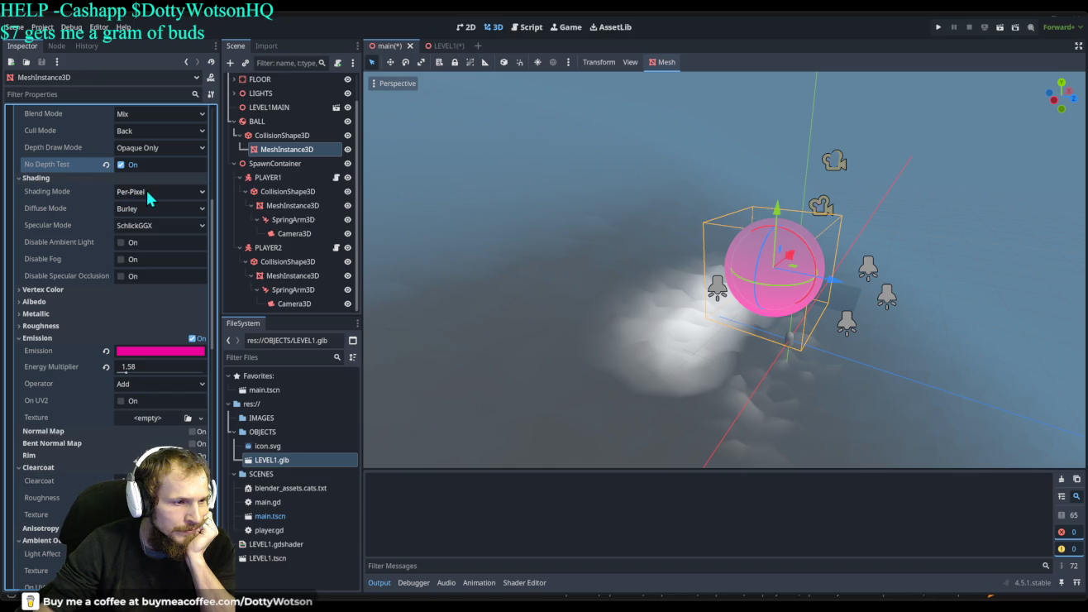
left_click(45, 291)
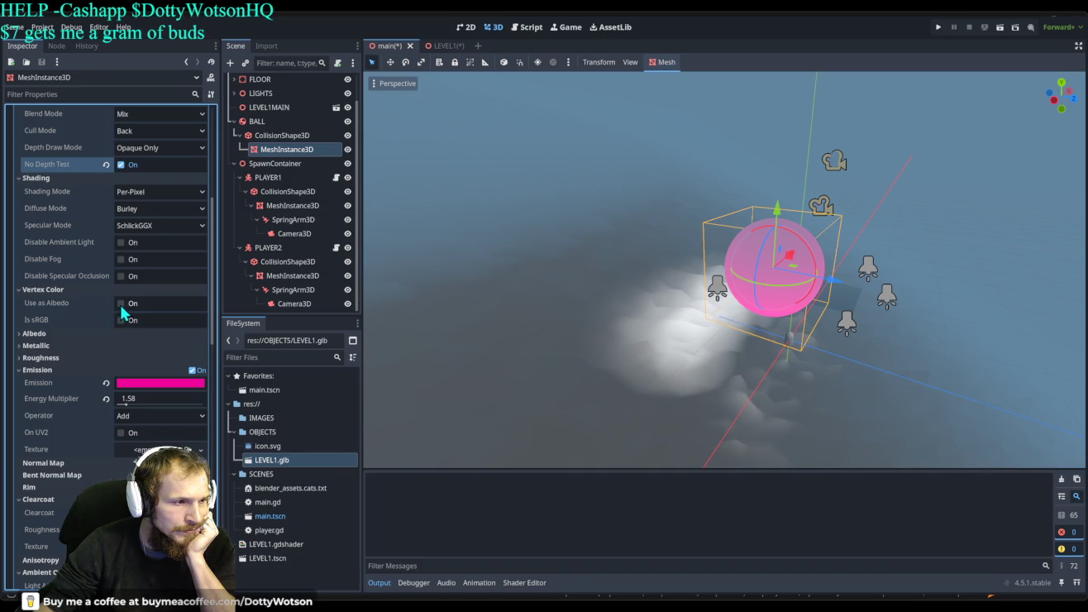
left_click(123, 308)
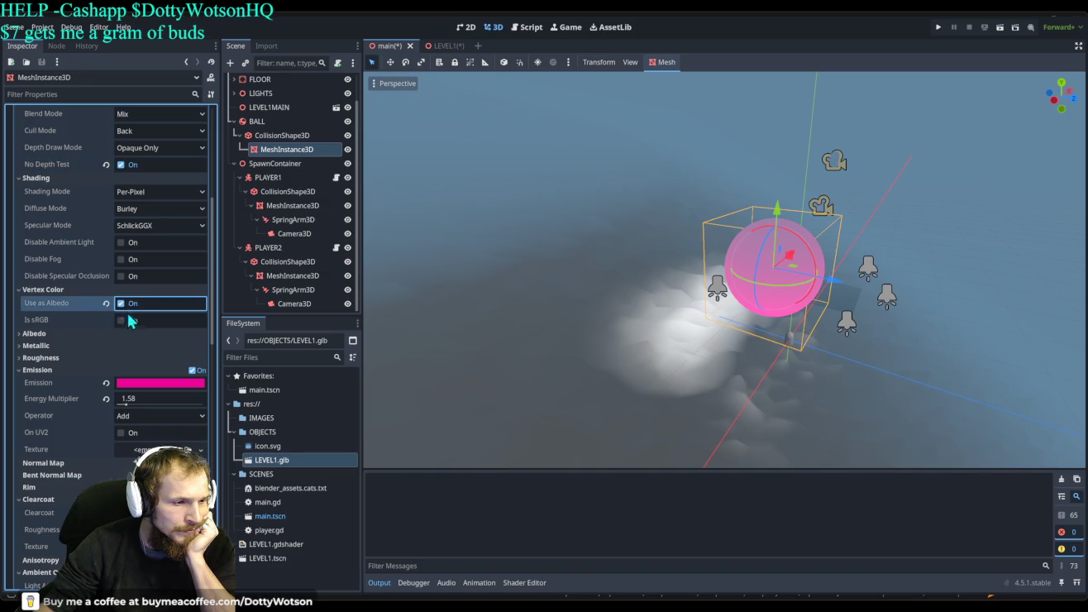
left_click(122, 319)
left_click(110, 336)
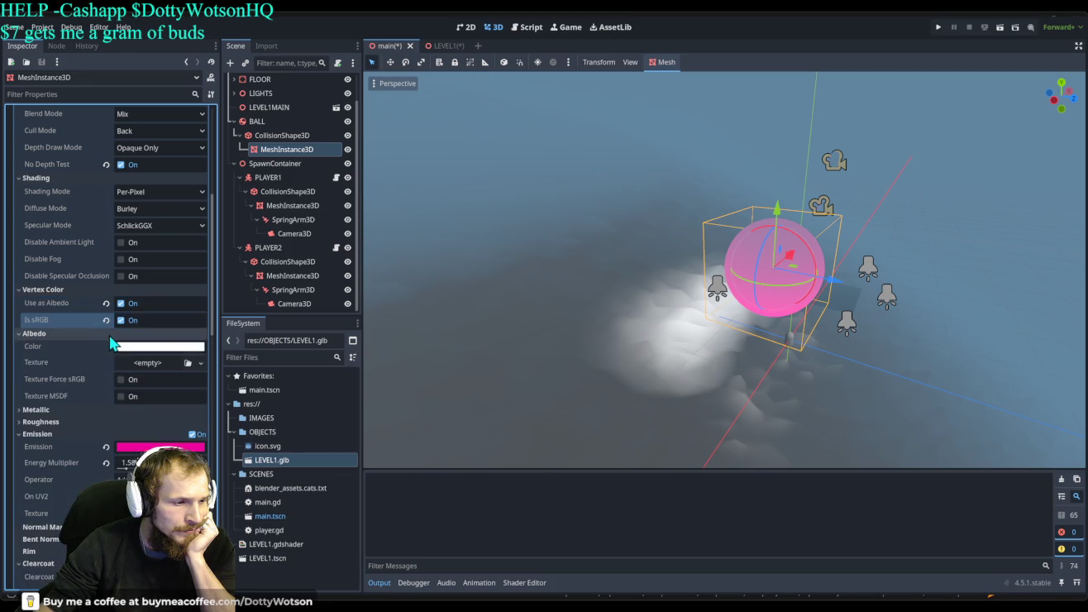
scroll(86, 384, "down", 5)
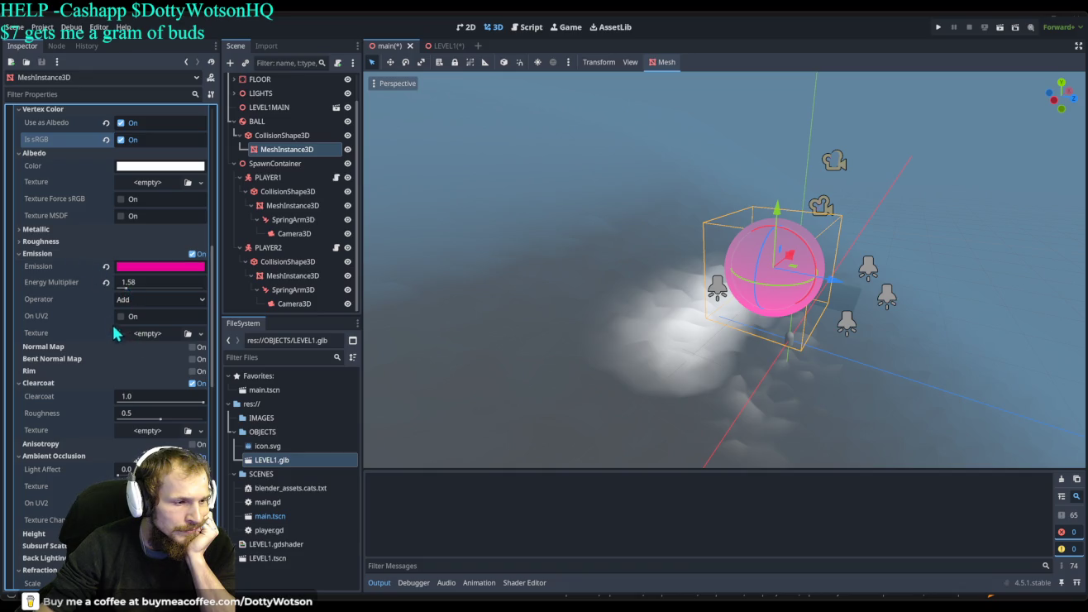
scroll(84, 378, "down", 5)
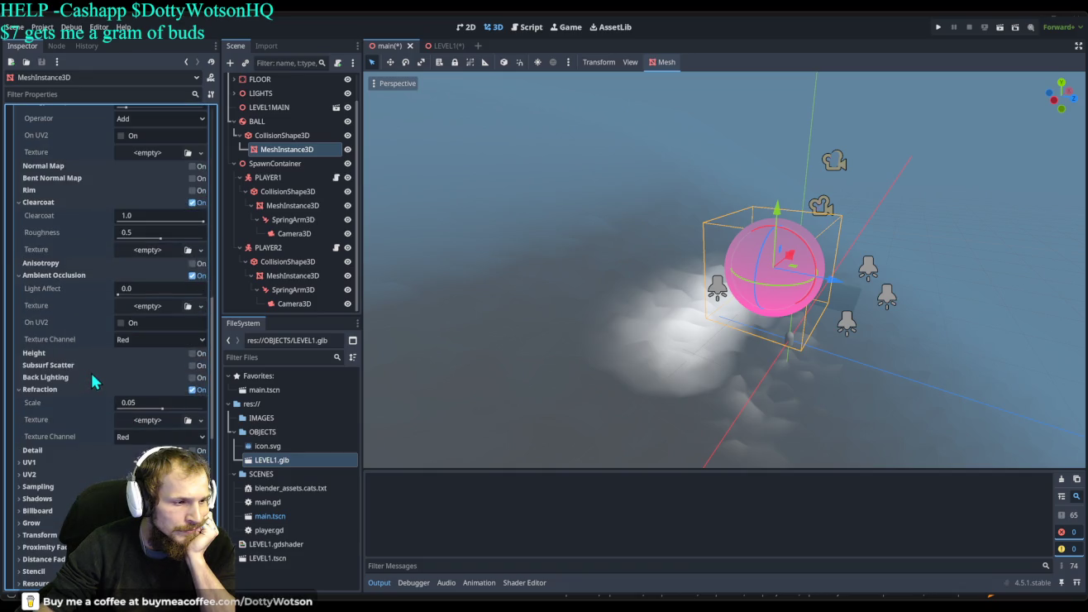
mouse_move(157, 222)
left_mouse_down()
mouse_move(116, 222)
mouse_move(116, 241)
left_mouse_up()
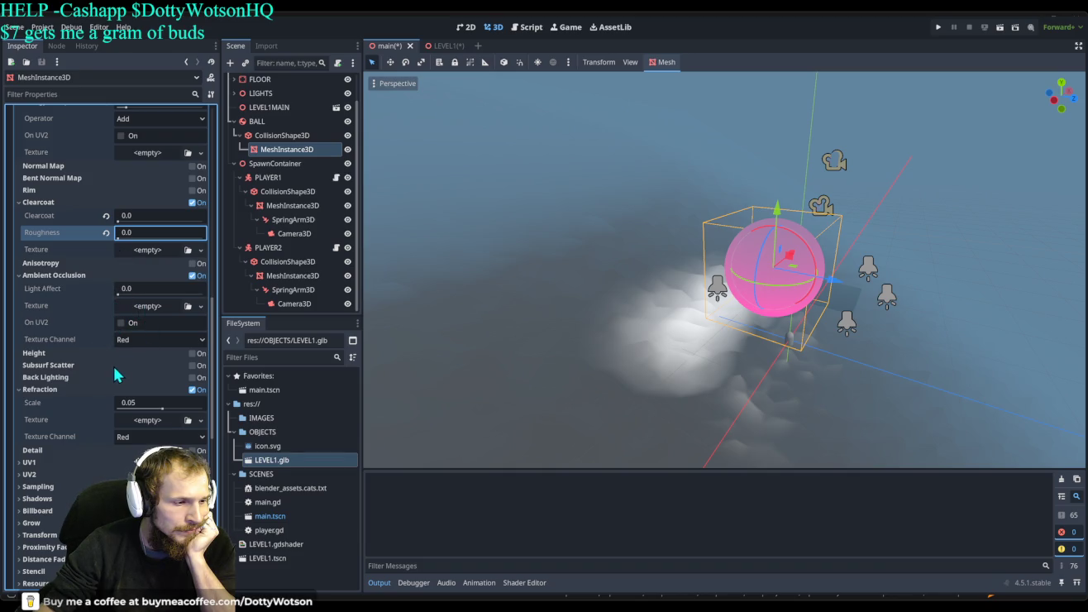
scroll(111, 363, "down", 3)
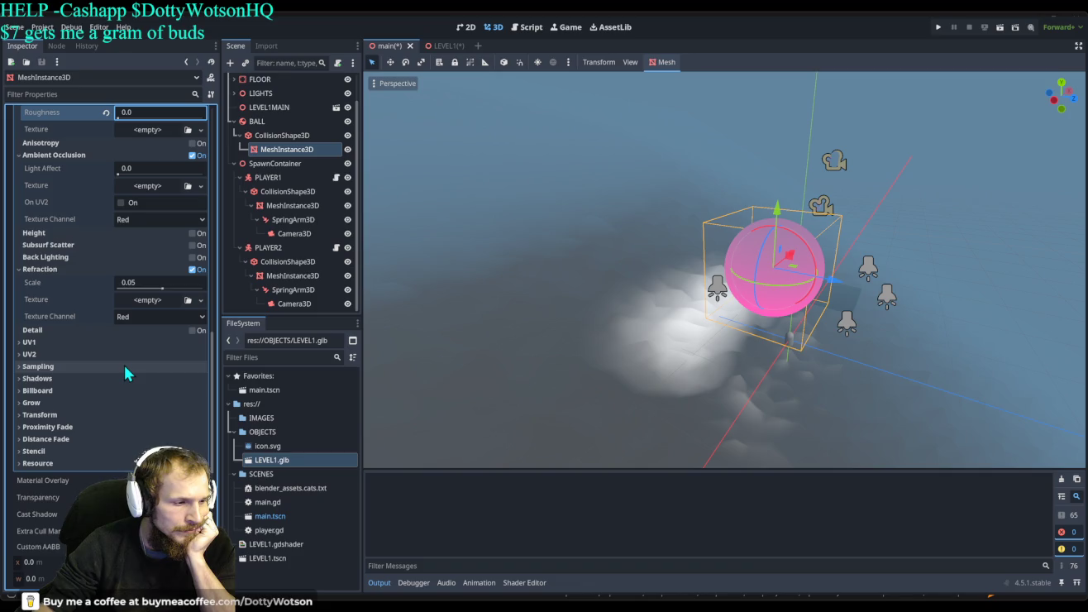
scroll(124, 366, "up", 7)
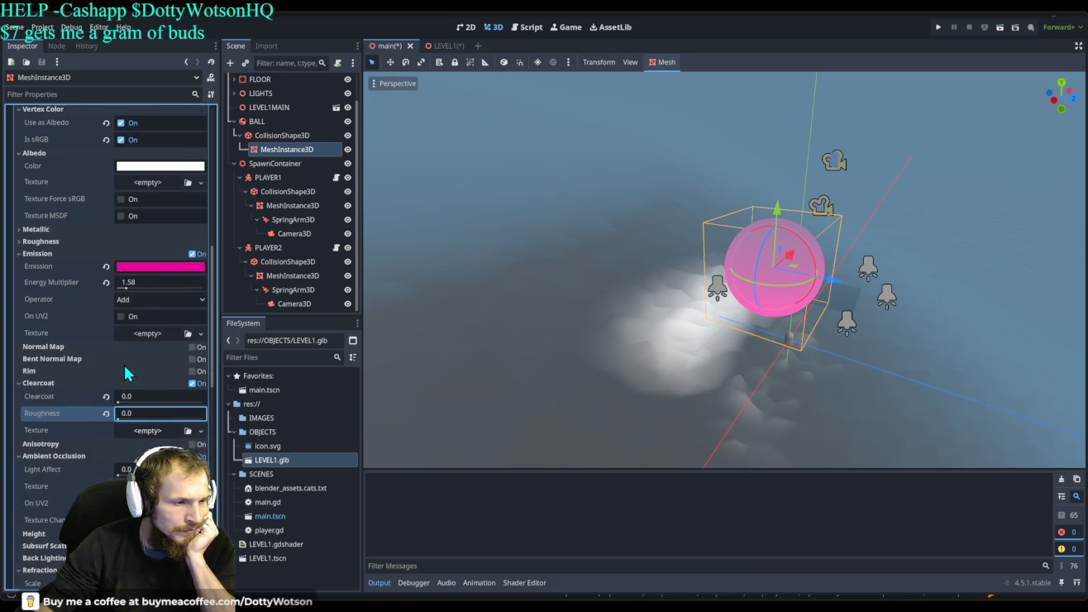
scroll(126, 374, "up", 1)
Drop the ball's emission energy multiplier to 0.0.
left_click_drag(136, 345, 117, 341)
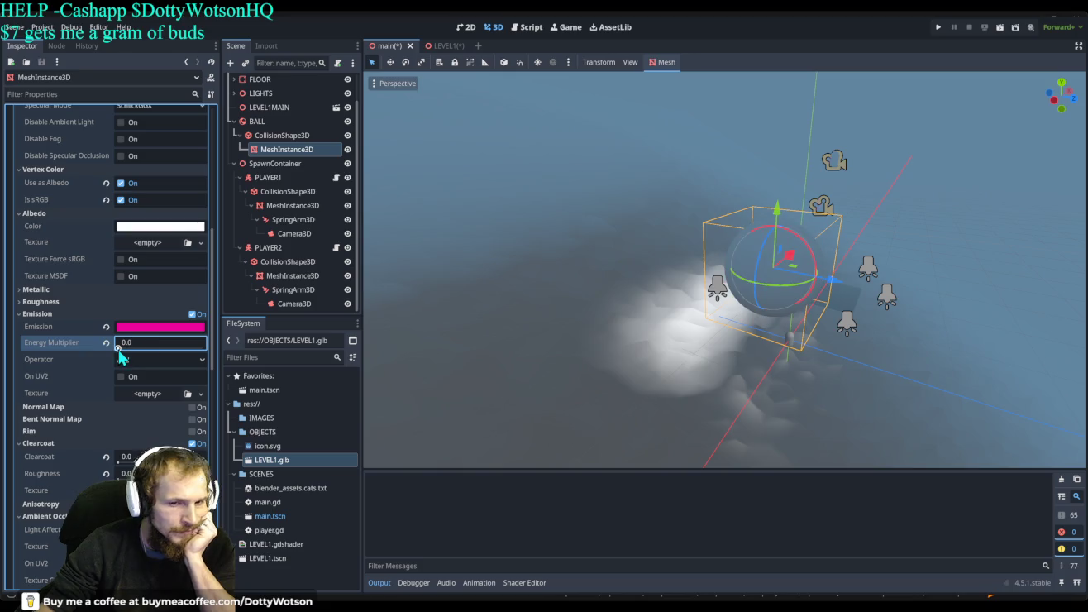
scroll(743, 282, "up", 8)
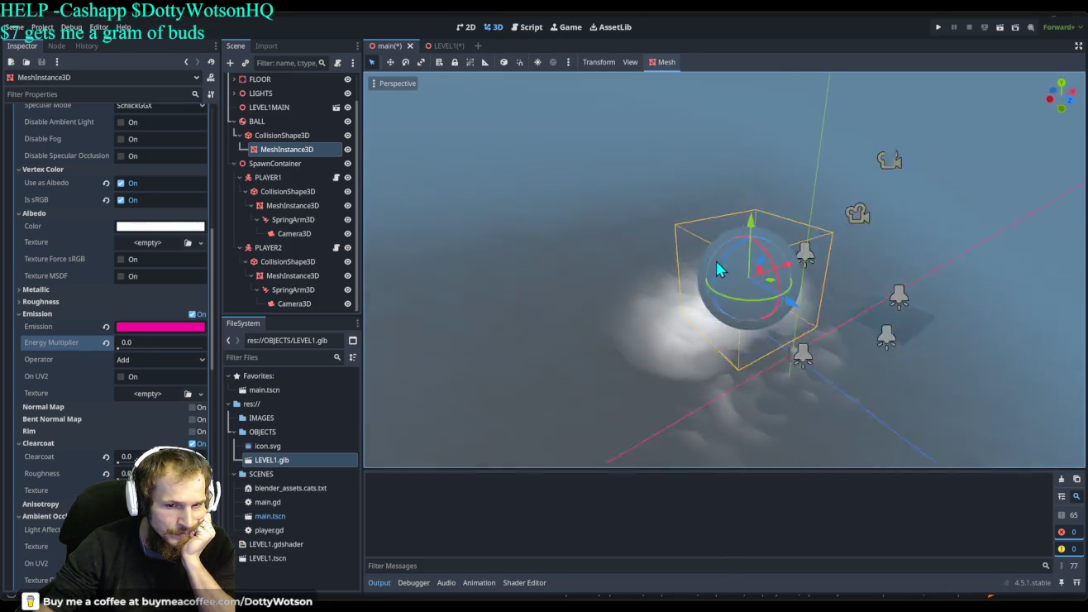
scroll(774, 288, "down", 2)
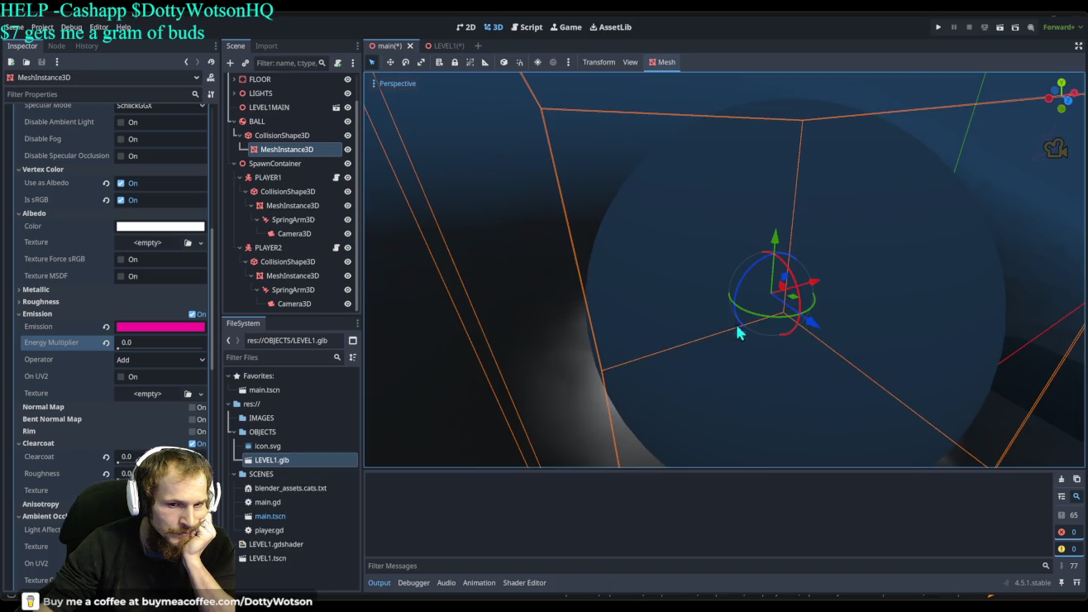
mouse_move(739, 333)
left_mouse_down()
mouse_move(761, 311)
mouse_move(784, 308)
mouse_move(741, 307)
left_mouse_up()
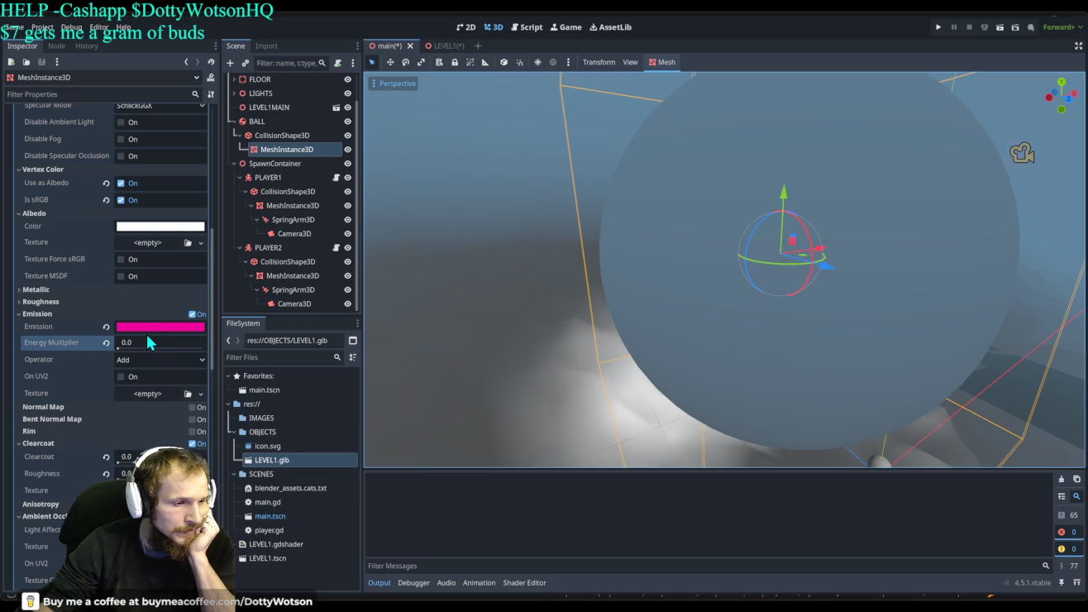
Make the ball's albedo colour fully transparent.
left_click(155, 235)
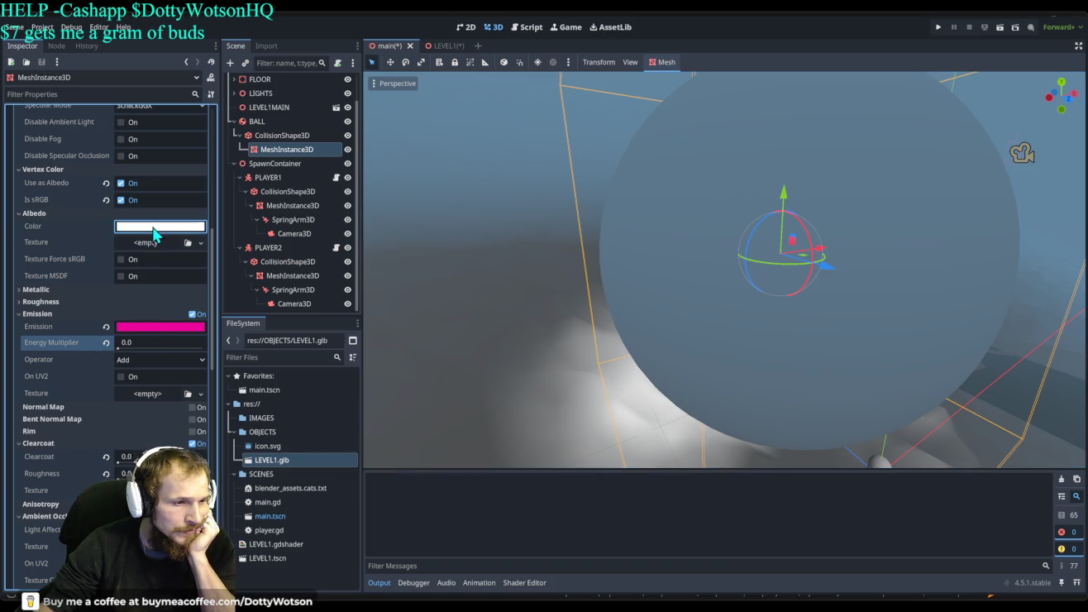
key("ctrl+z")
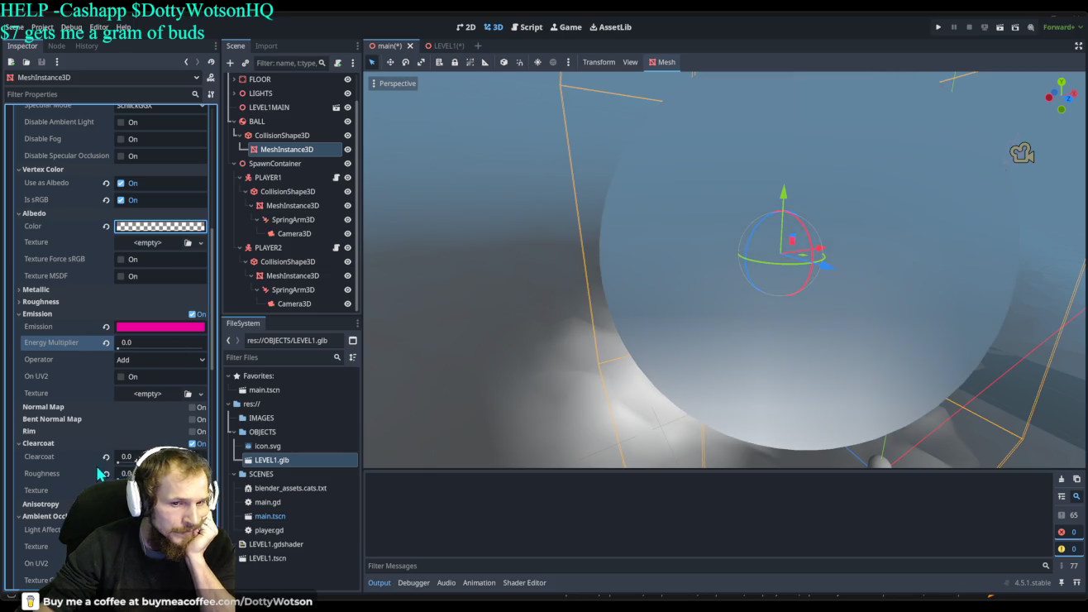
mouse_move(620, 248)
left_mouse_down()
mouse_move(695, 312)
mouse_move(632, 310)
mouse_move(644, 280)
left_mouse_up()
scroll(889, 338, "down", 3)
scroll(889, 339, "up", 5)
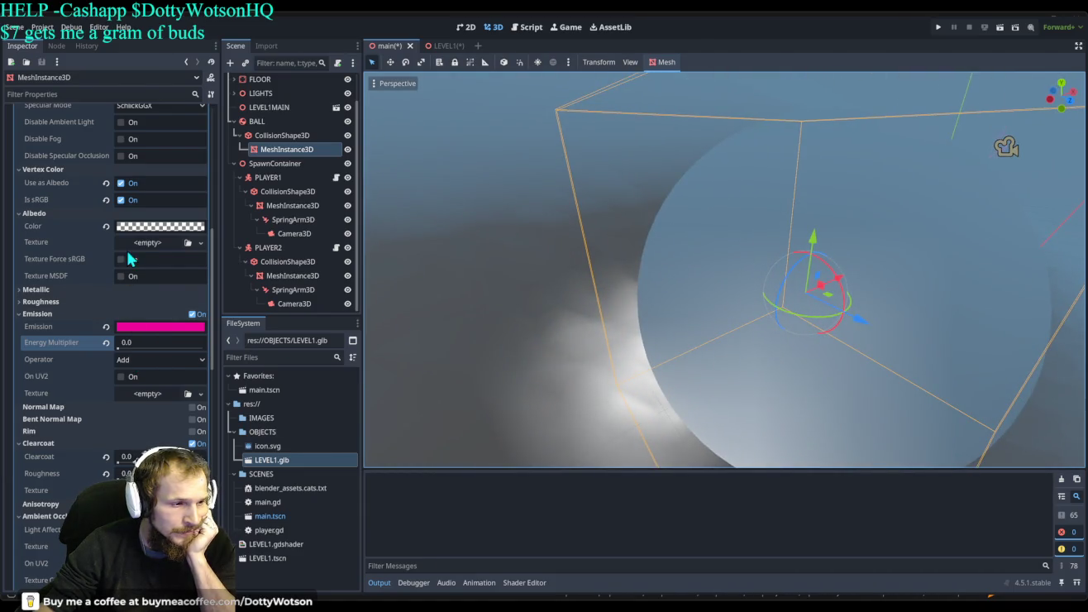
scroll(135, 258, "up", 5)
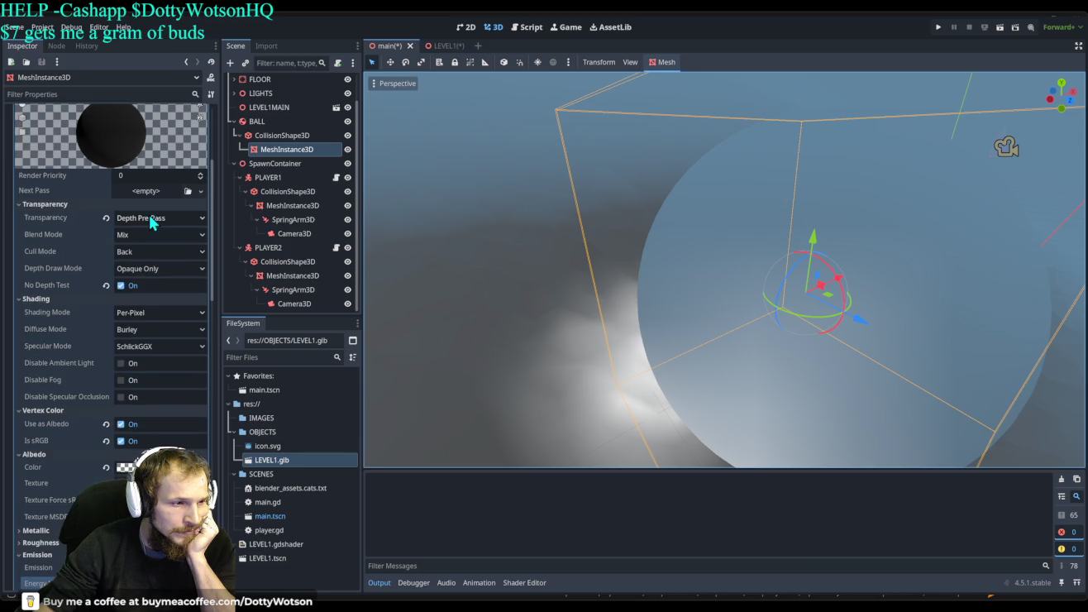
Set the ball material's transparency mode to Alpha.
left_click(149, 221)
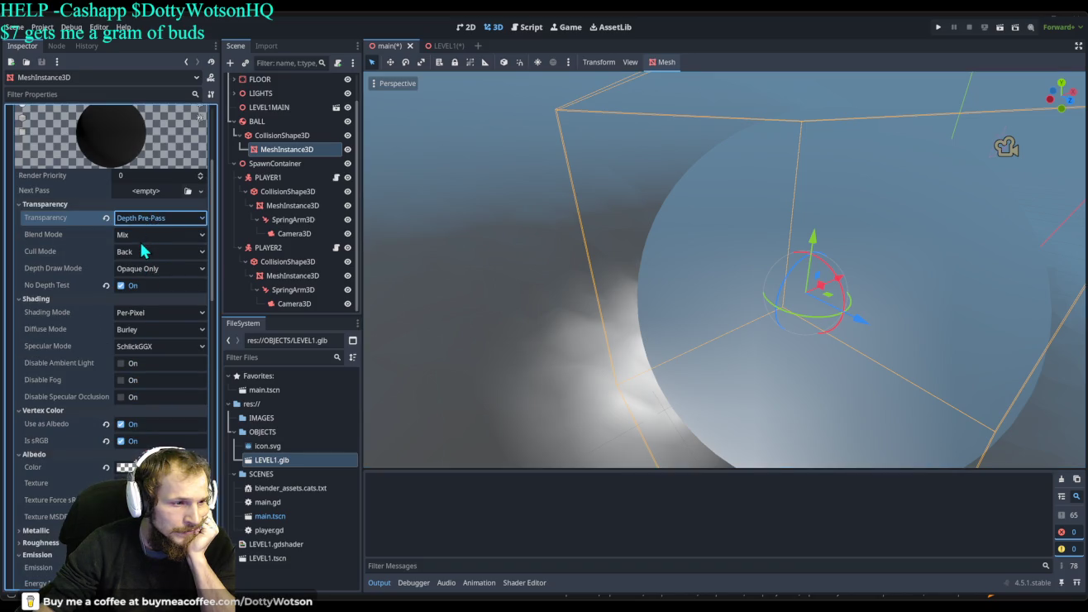
key("ctrl+z")
mouse_move(528, 257)
left_mouse_down()
mouse_move(547, 260)
mouse_move(517, 256)
mouse_move(559, 257)
mouse_move(541, 249)
mouse_move(525, 269)
left_mouse_up()
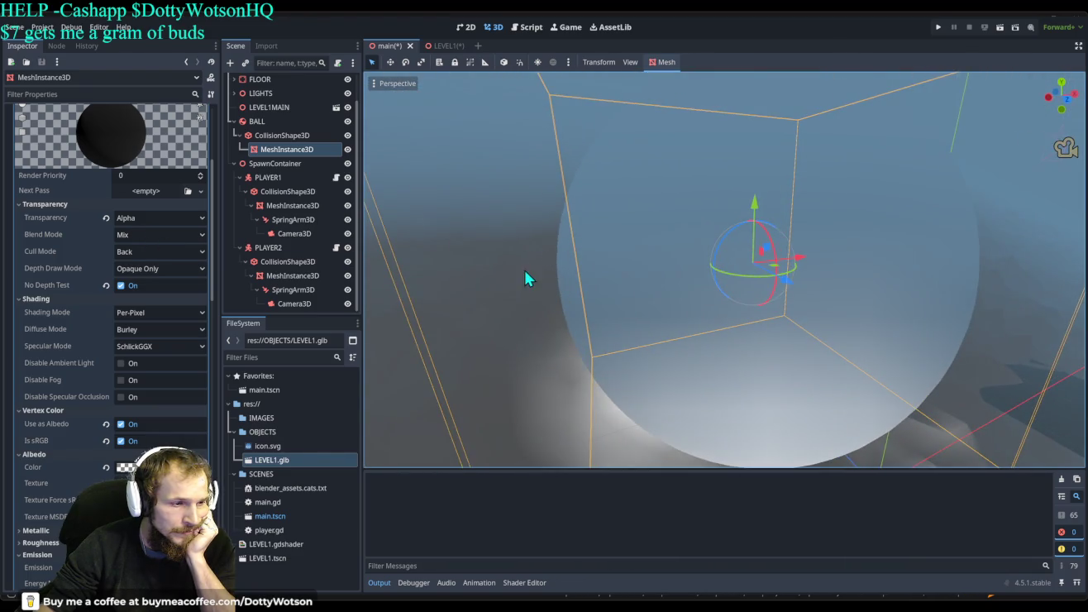
scroll(165, 512, "down", 10)
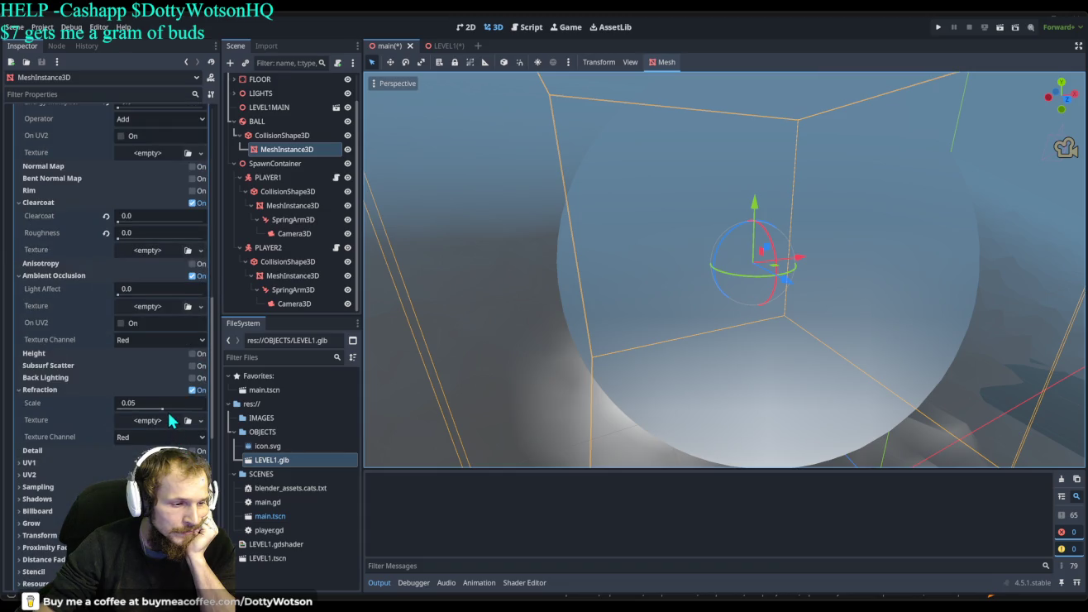
Lower the refraction scale, then settle it at 1.0.
mouse_move(156, 404)
left_mouse_down()
mouse_move(130, 409)
mouse_move(187, 423)
mouse_move(124, 409)
mouse_move(163, 411)
left_mouse_up()
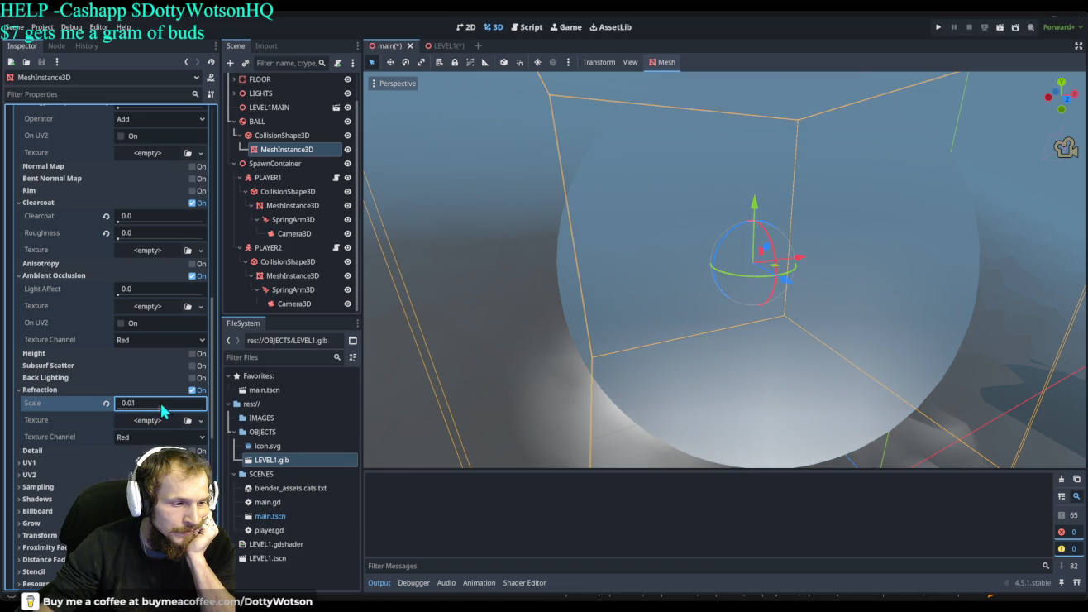
mouse_move(536, 337)
left_mouse_down()
mouse_move(751, 304)
mouse_move(743, 243)
mouse_move(727, 269)
left_mouse_up()
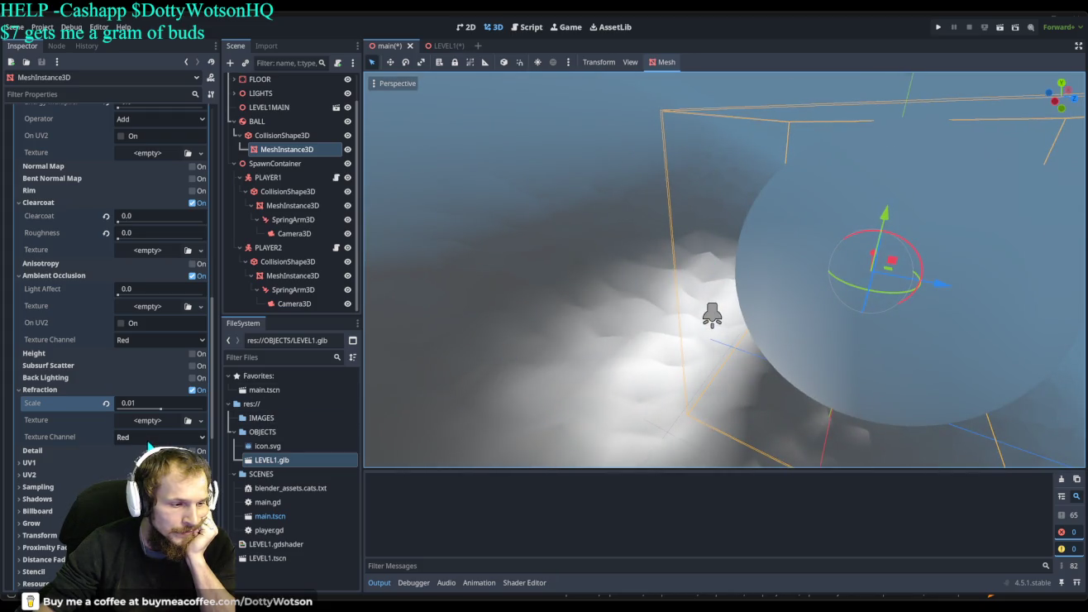
scroll(151, 437, "down", 3)
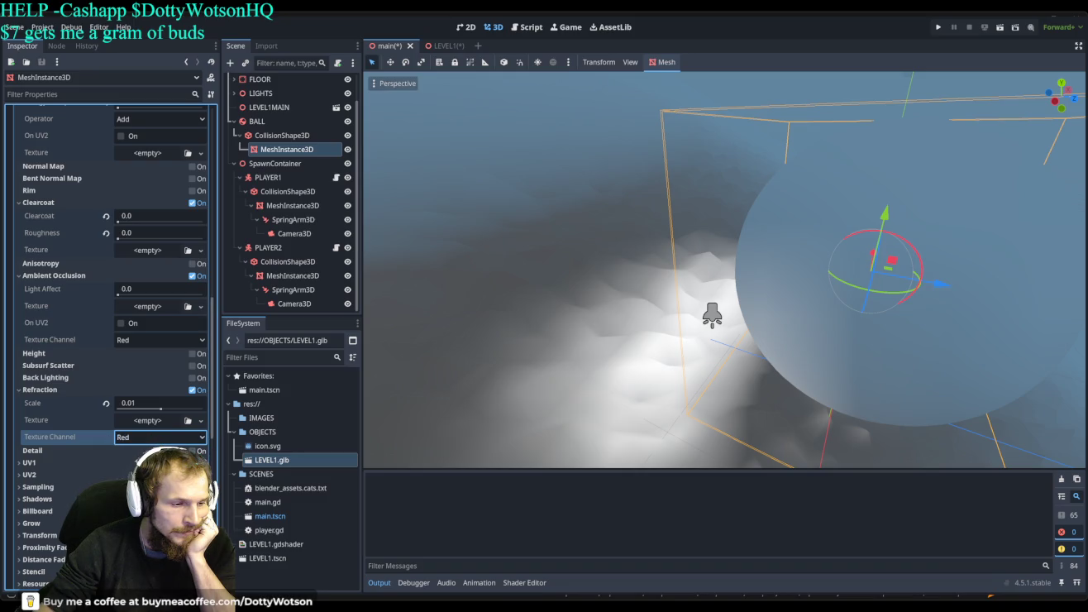
left_click(33, 450)
scroll(712, 277, "down", 4)
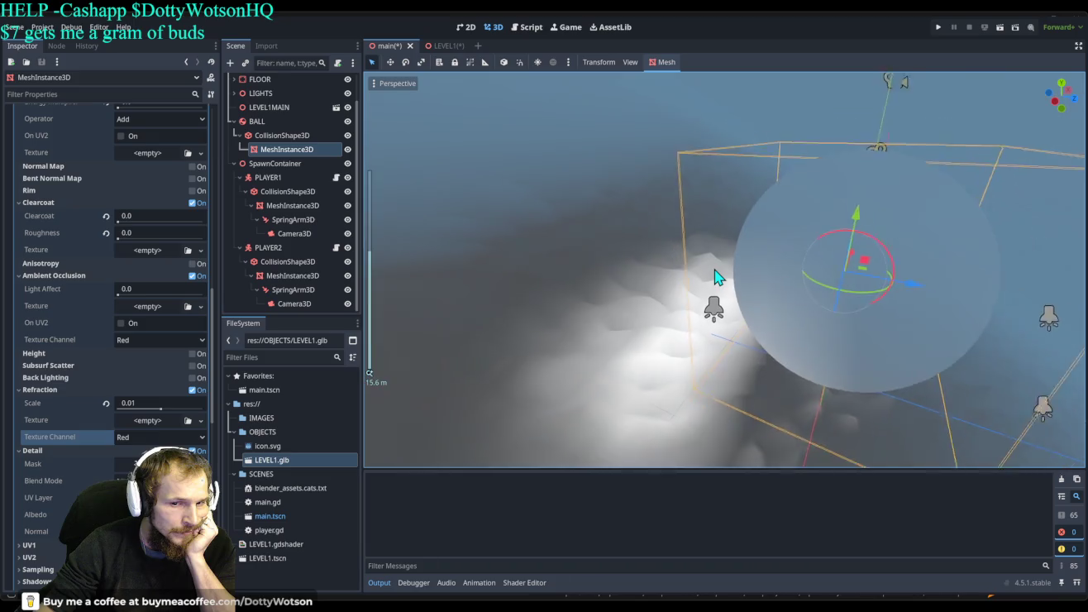
left_click_drag(712, 269, 361, 495)
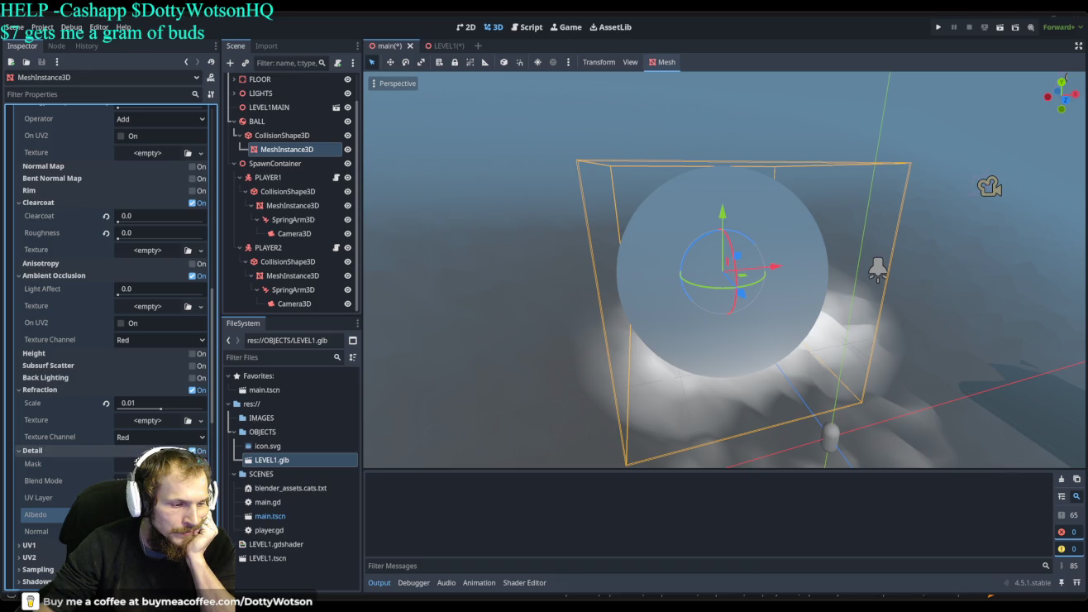
left_click(139, 449)
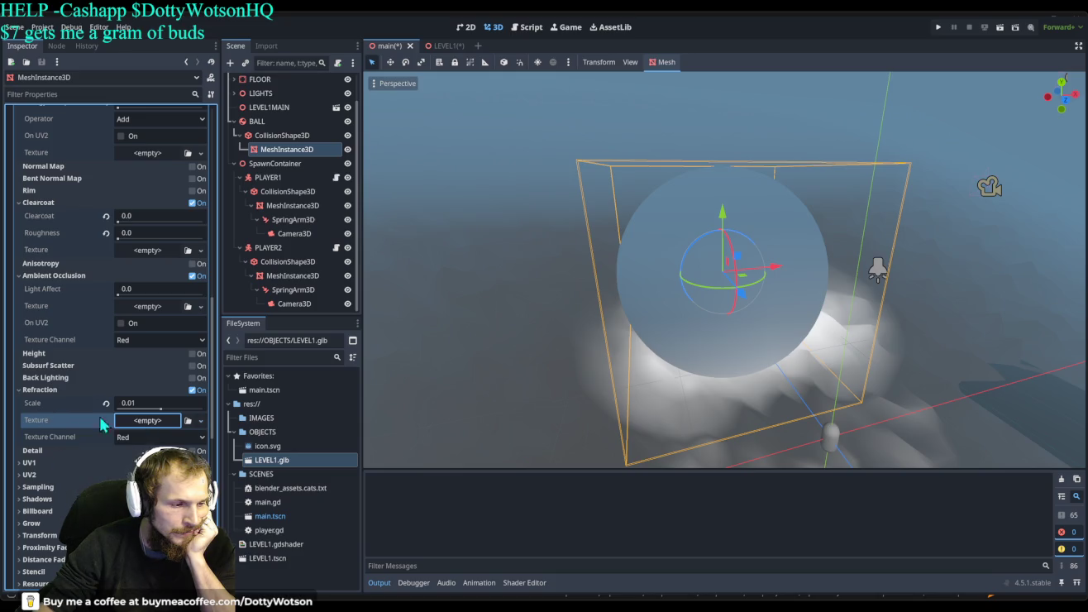
left_click_drag(162, 414, 217, 410)
View the glass ball from above and lower its Refraction Scale to about 0.52.
mouse_move(546, 230)
left_mouse_down()
mouse_move(637, 243)
mouse_move(650, 207)
mouse_move(724, 269)
mouse_move(782, 256)
mouse_move(764, 268)
mouse_move(767, 213)
mouse_move(754, 191)
mouse_move(747, 205)
mouse_move(809, 163)
mouse_move(738, 163)
mouse_move(746, 182)
mouse_move(751, 148)
mouse_move(742, 173)
left_mouse_up()
scroll(751, 216, "up", 3)
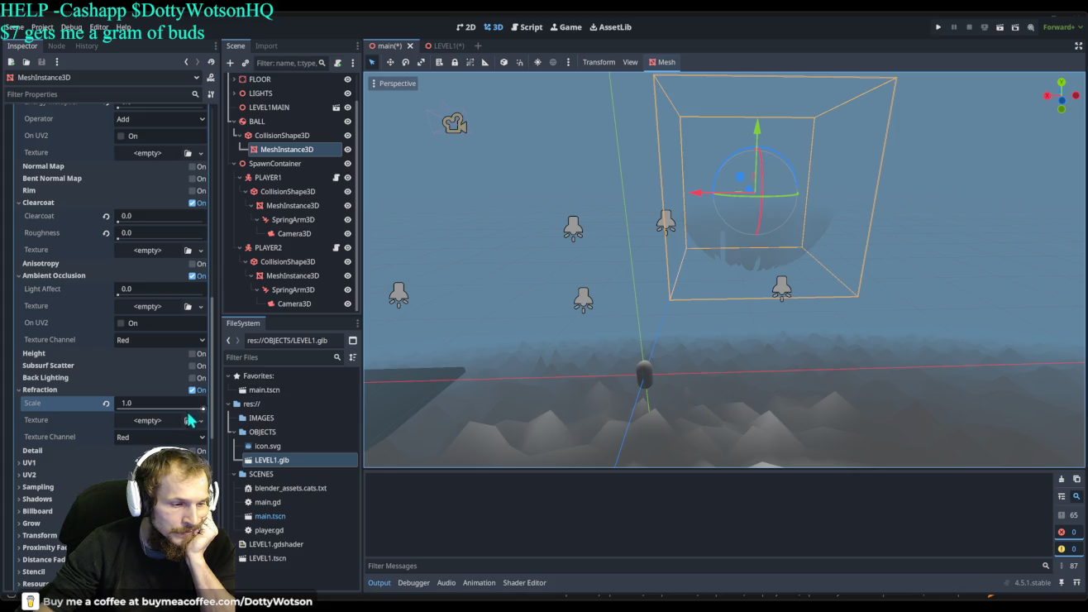
left_click_drag(202, 409, 181, 416)
mouse_move(557, 282)
left_mouse_down()
mouse_move(573, 305)
mouse_move(566, 287)
mouse_move(589, 300)
mouse_move(452, 318)
mouse_move(418, 296)
left_mouse_up()
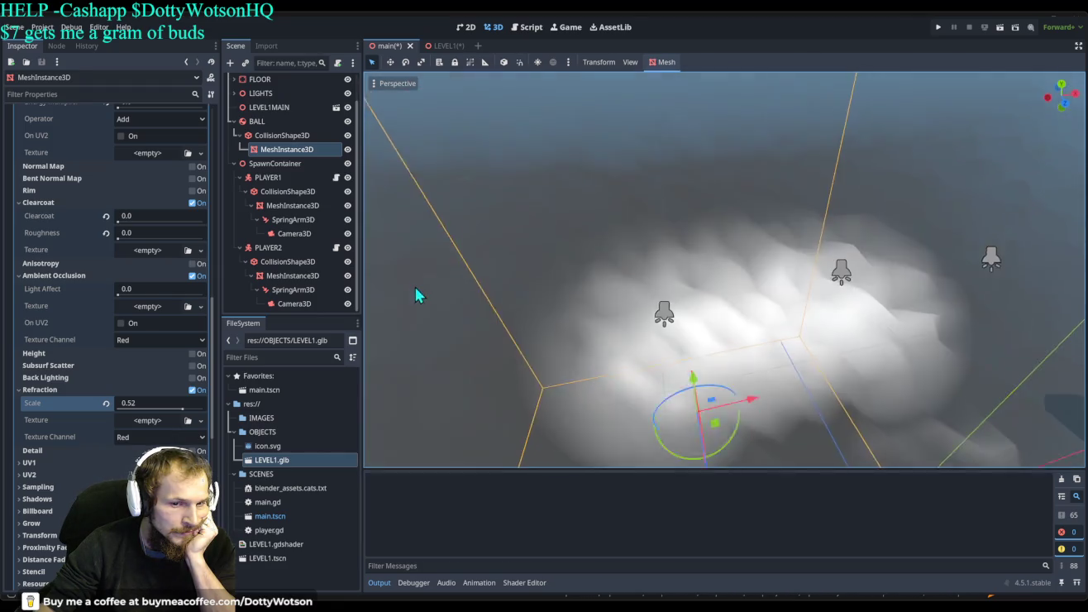
Settle the Refraction Scale at 0.38 and save and run the project.
scroll(579, 290, "up", 5)
mouse_move(580, 289)
left_mouse_down()
mouse_move(680, 301)
mouse_move(729, 269)
mouse_move(761, 288)
mouse_move(716, 287)
mouse_move(717, 298)
mouse_move(712, 287)
left_mouse_up()
scroll(678, 304, "down", 4)
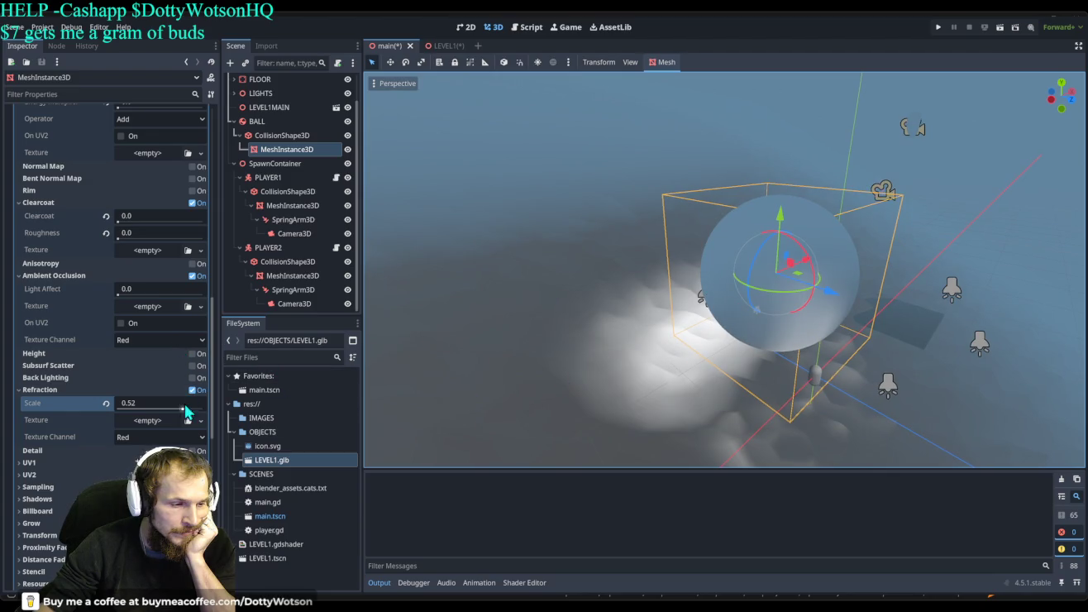
mouse_move(184, 411)
left_mouse_down()
mouse_move(219, 420)
mouse_move(176, 411)
mouse_move(185, 413)
left_mouse_up()
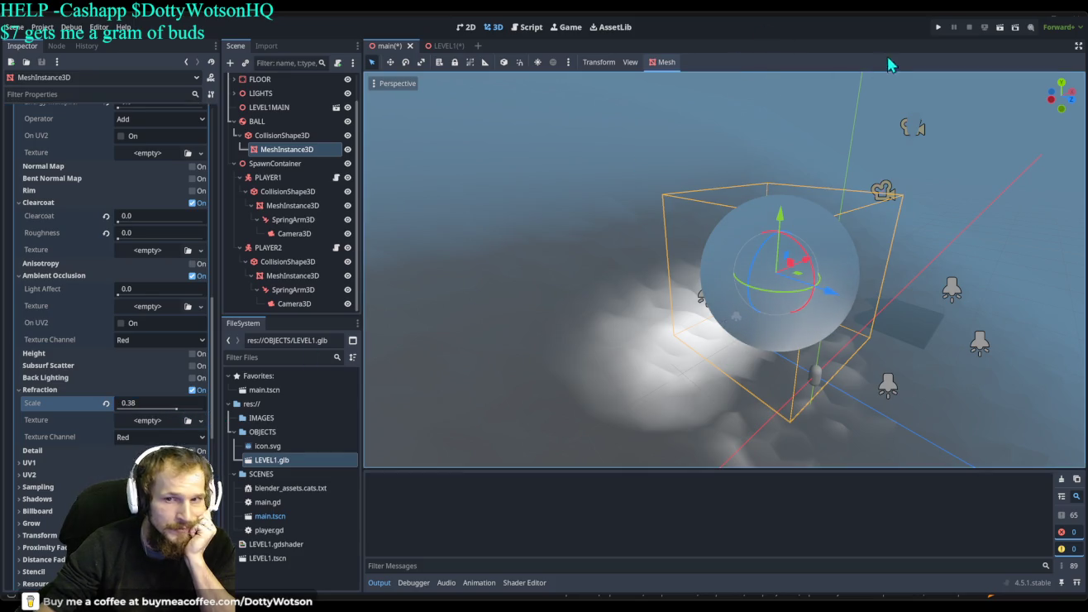
left_click(938, 27)
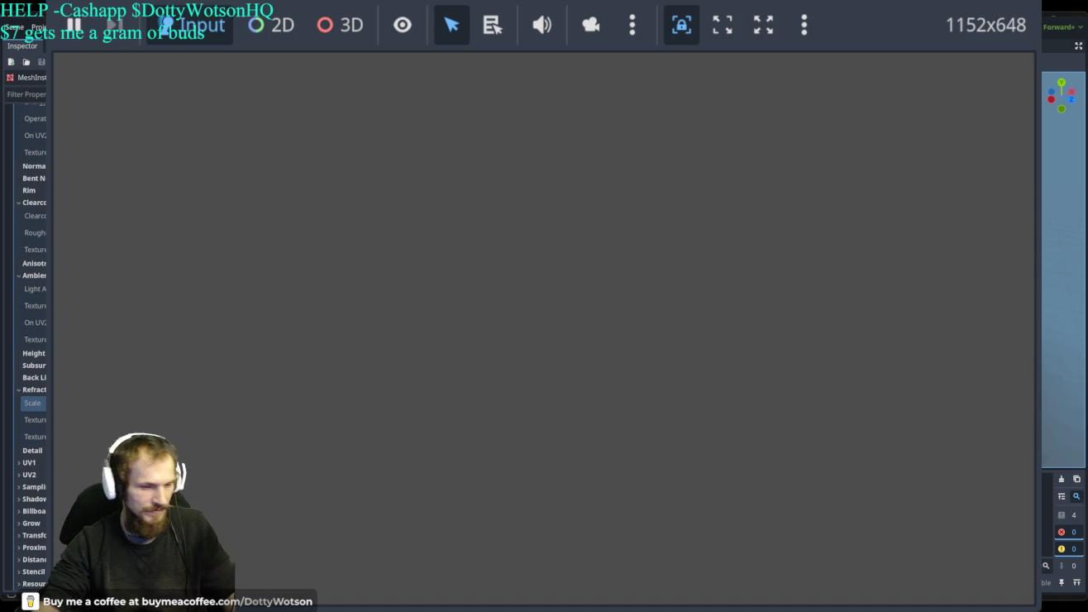
Close the running game and scroll the ball material's Inspector back up to Transparency.
key("F8")
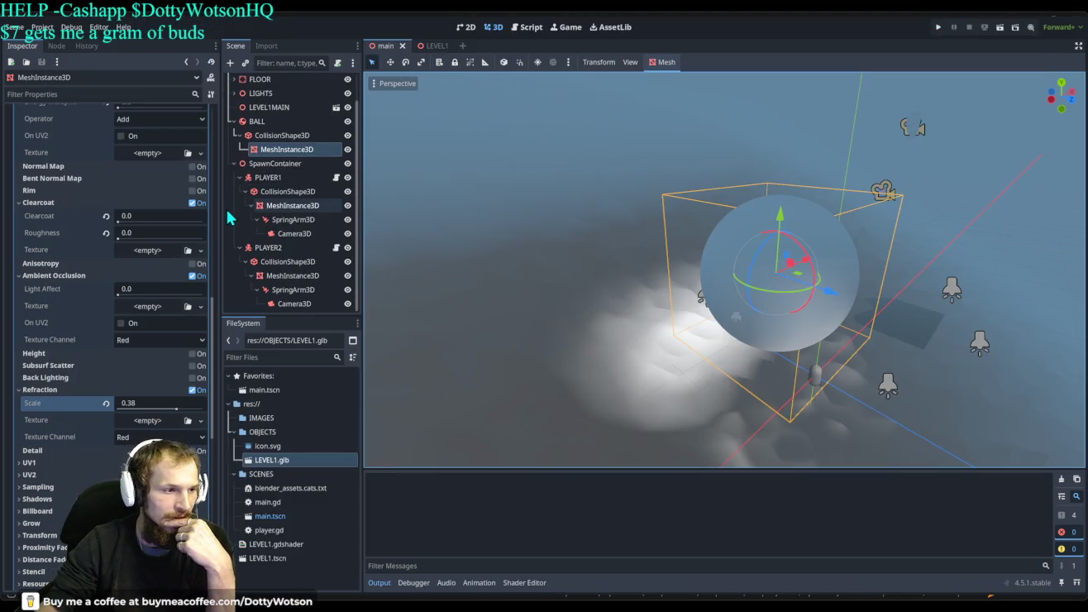
scroll(122, 196, "up", 5)
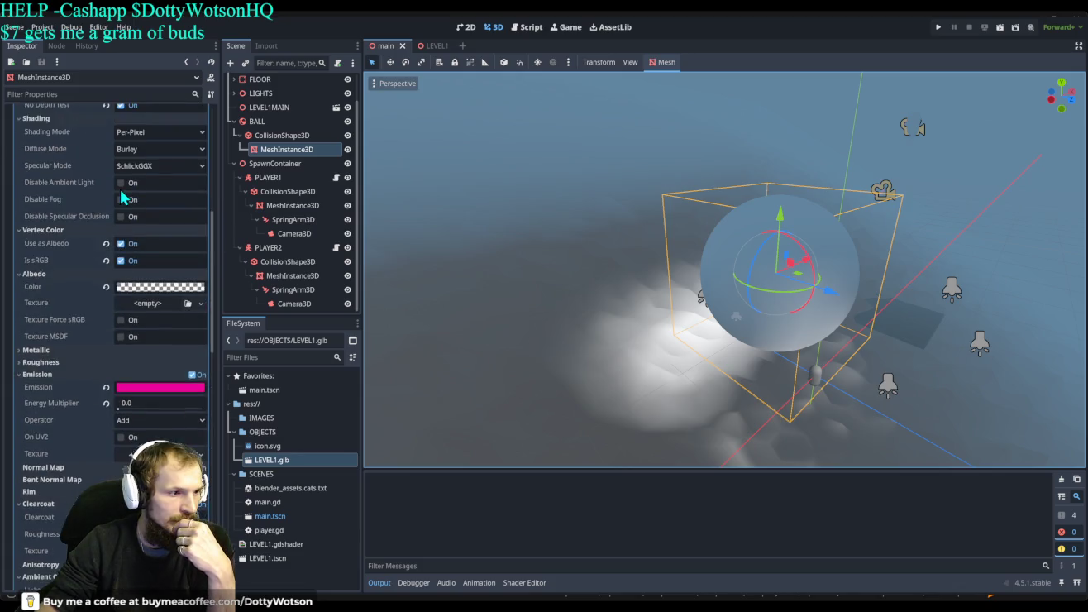
scroll(123, 196, "up", 4)
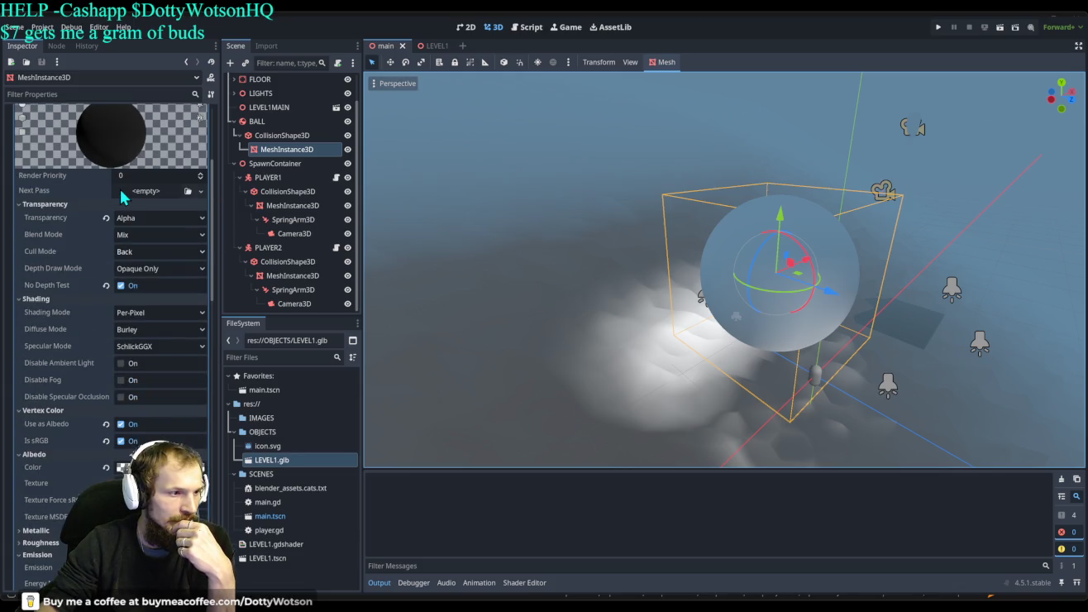
Turn off No Depth Test on the ball material and open the main scene's main.gd script.
left_click(125, 289)
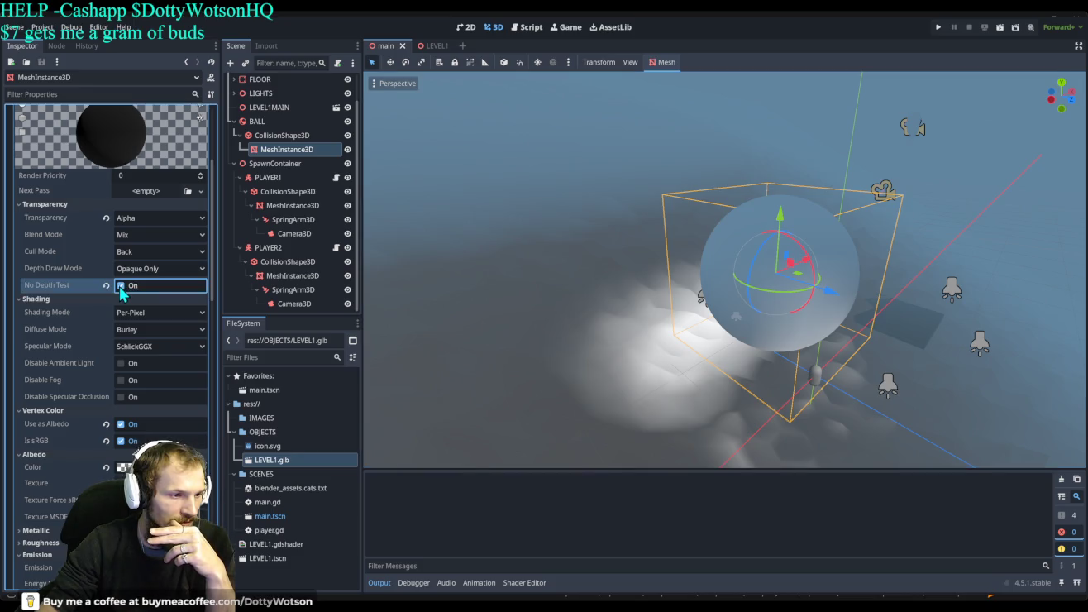
left_click(120, 286)
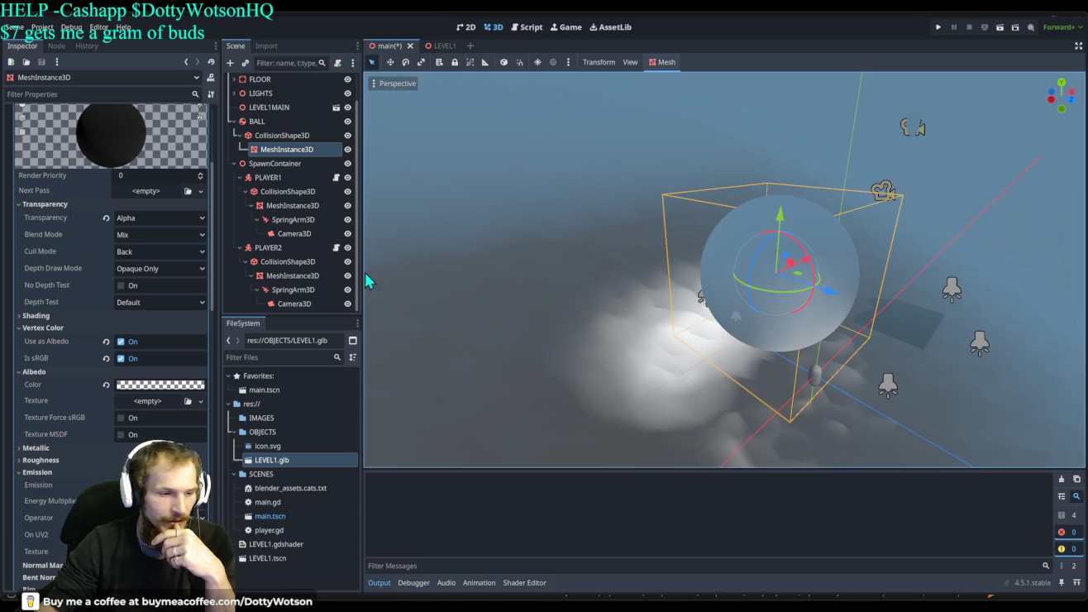
scroll(312, 147, "up", 2)
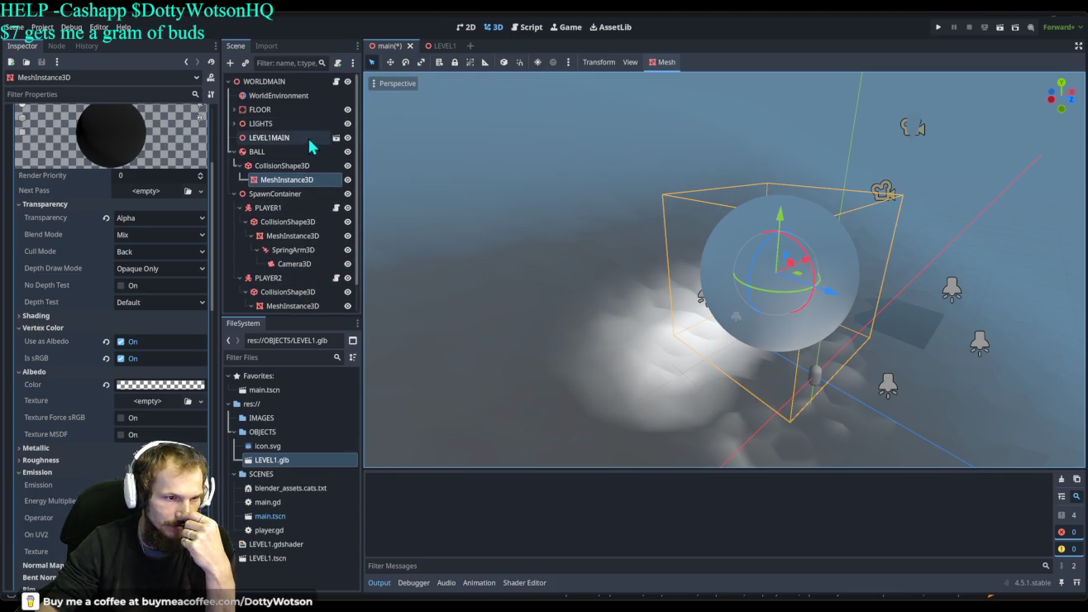
left_click(336, 81)
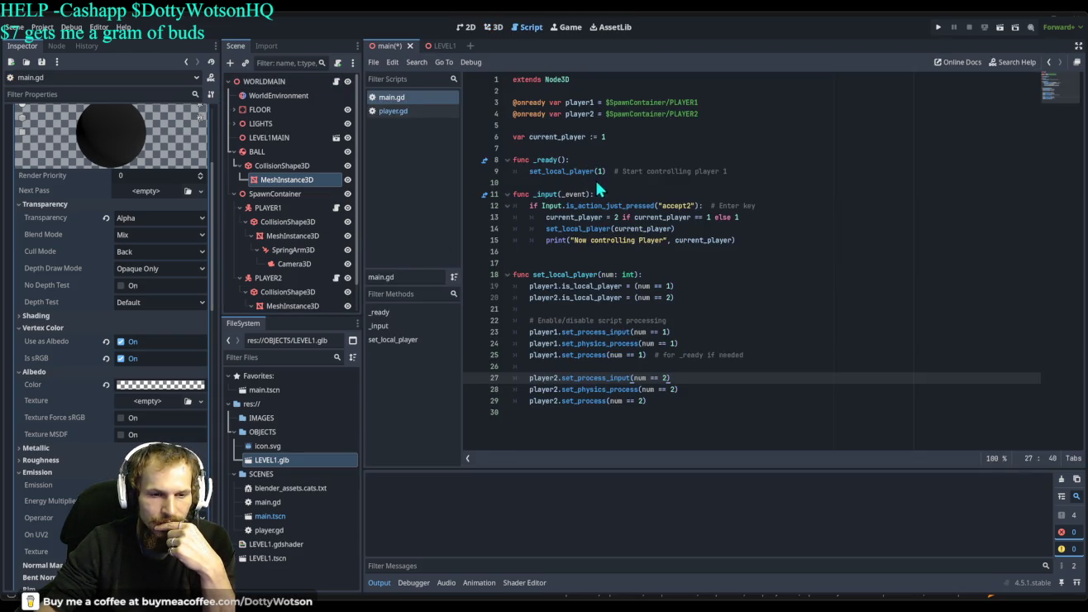
Switch to player.gd and inspect the line 24 Input.mouse_mode capture statement in _set_local_player.
left_click(378, 113)
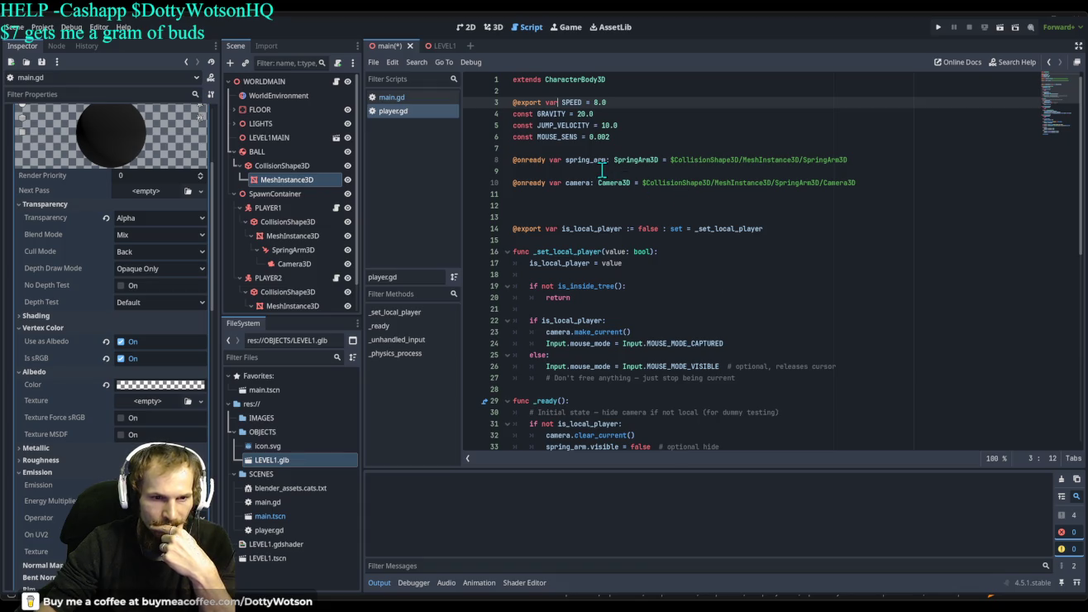
scroll(694, 192, "down", 3)
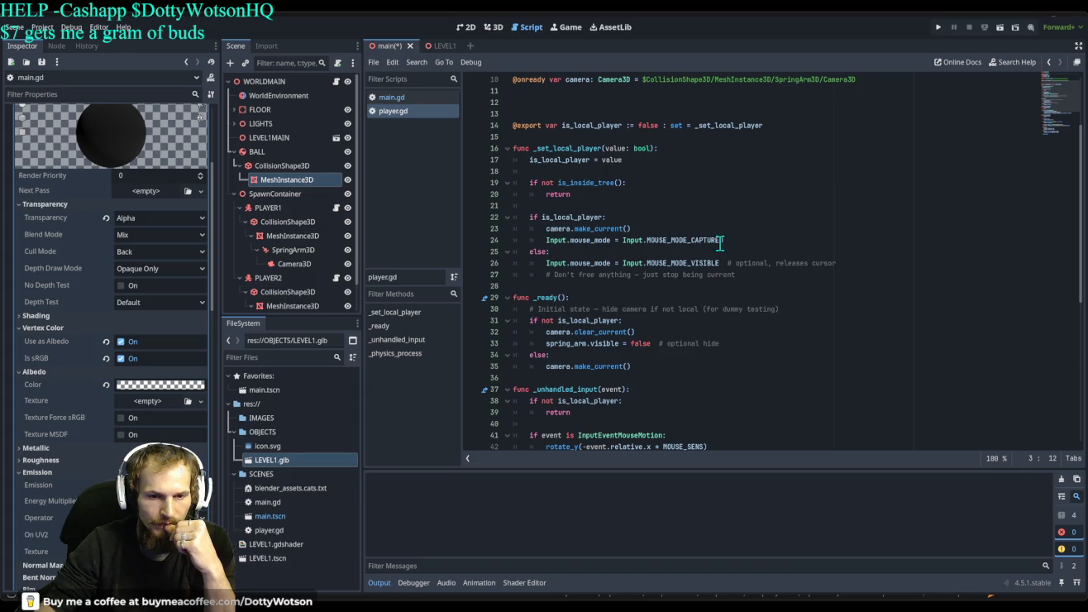
left_click_drag(734, 240, 542, 239)
key("ctrl+c")
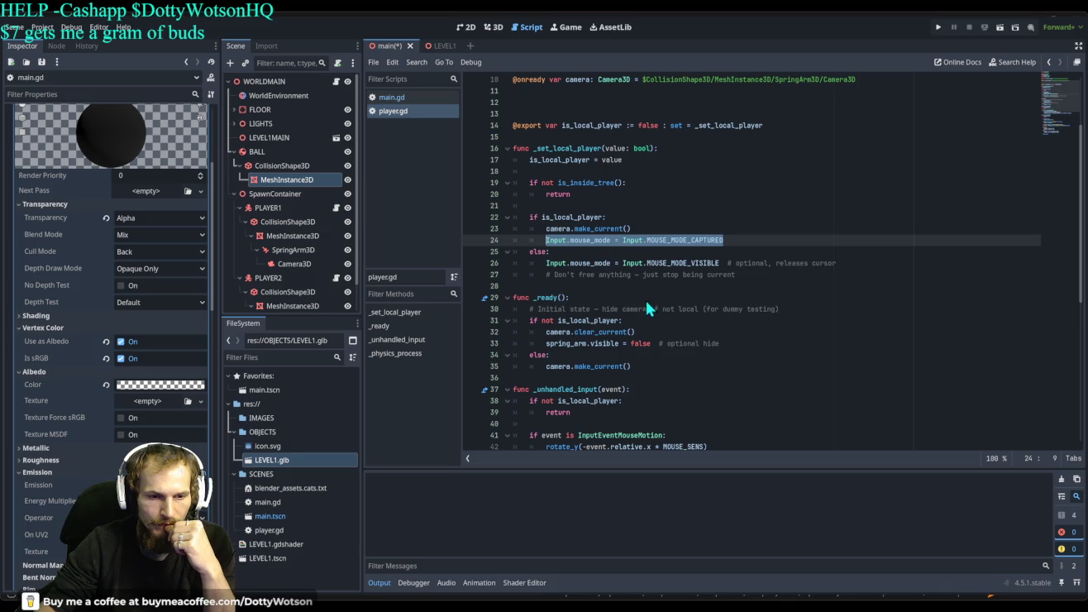
scroll(633, 280, "up", 2)
scroll(634, 281, "down", 2)
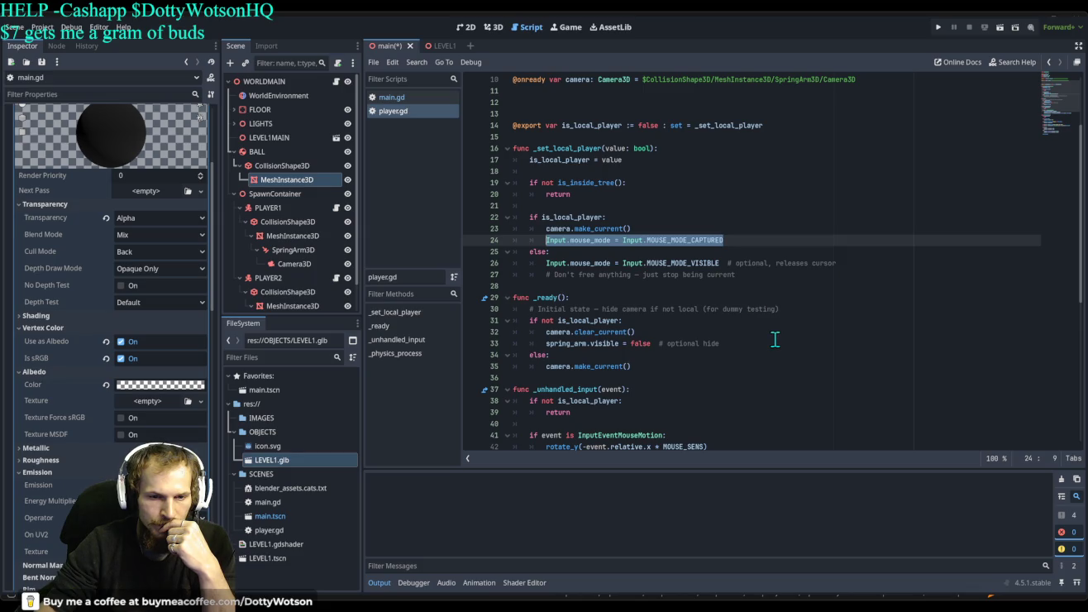
scroll(774, 339, "down", 1)
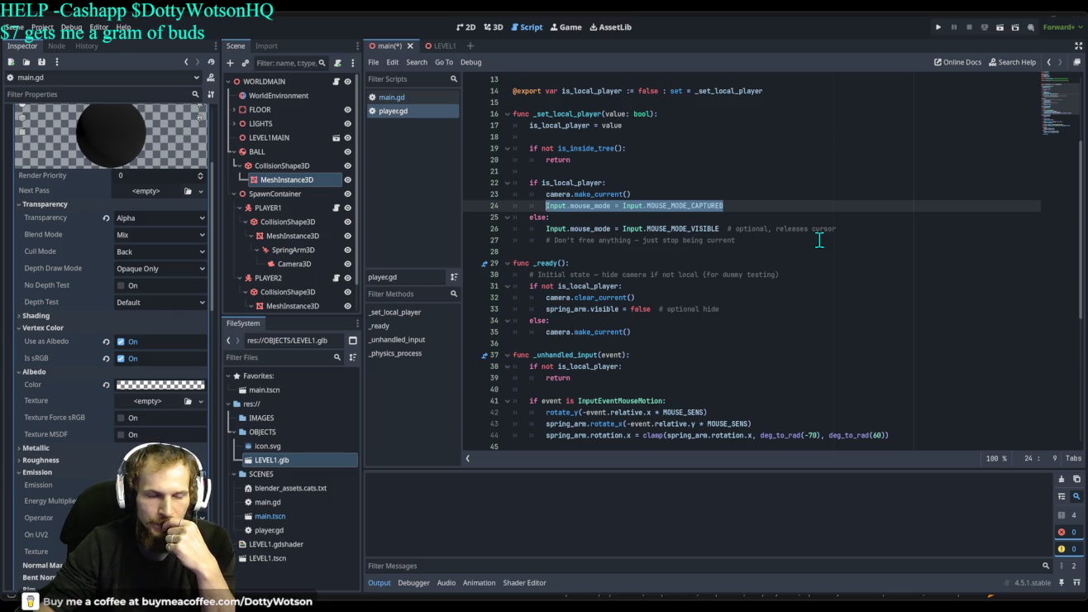
left_click(739, 203)
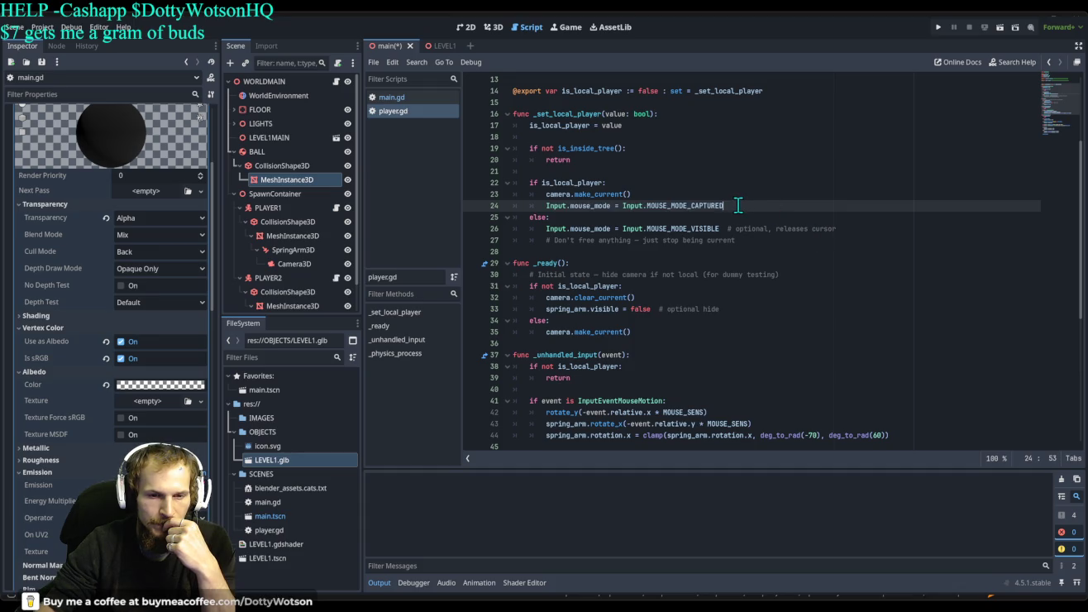
Move the mouse-capture statement onto its own line inside _ready and run the game.
left_click_drag(745, 202, 549, 205)
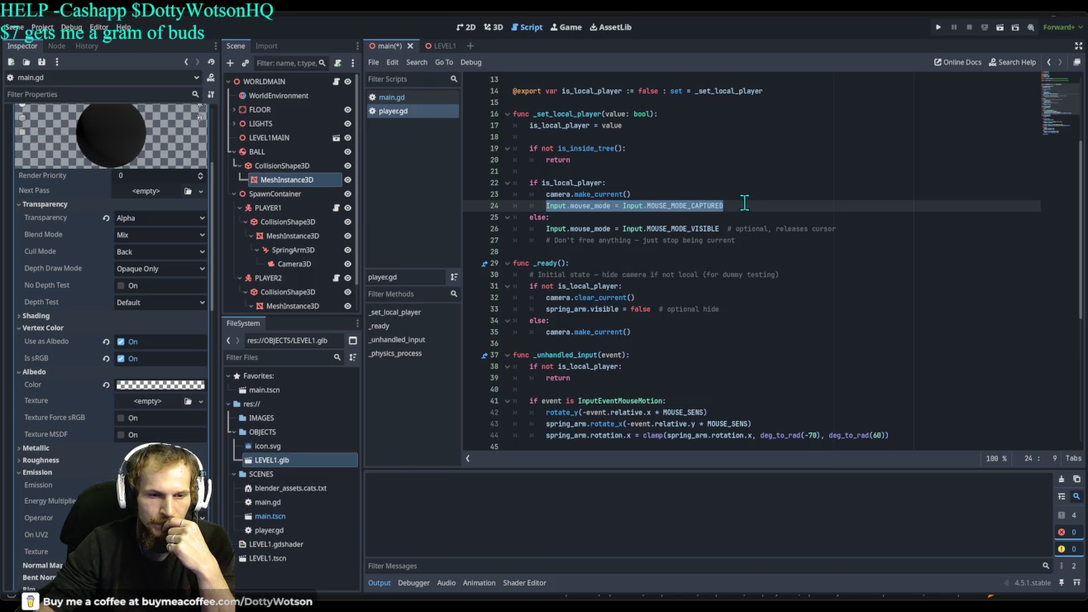
mouse_move(583, 205)
left_mouse_down()
mouse_move(584, 243)
mouse_move(556, 266)
mouse_move(539, 354)
mouse_move(533, 276)
mouse_move(783, 275)
left_mouse_up()
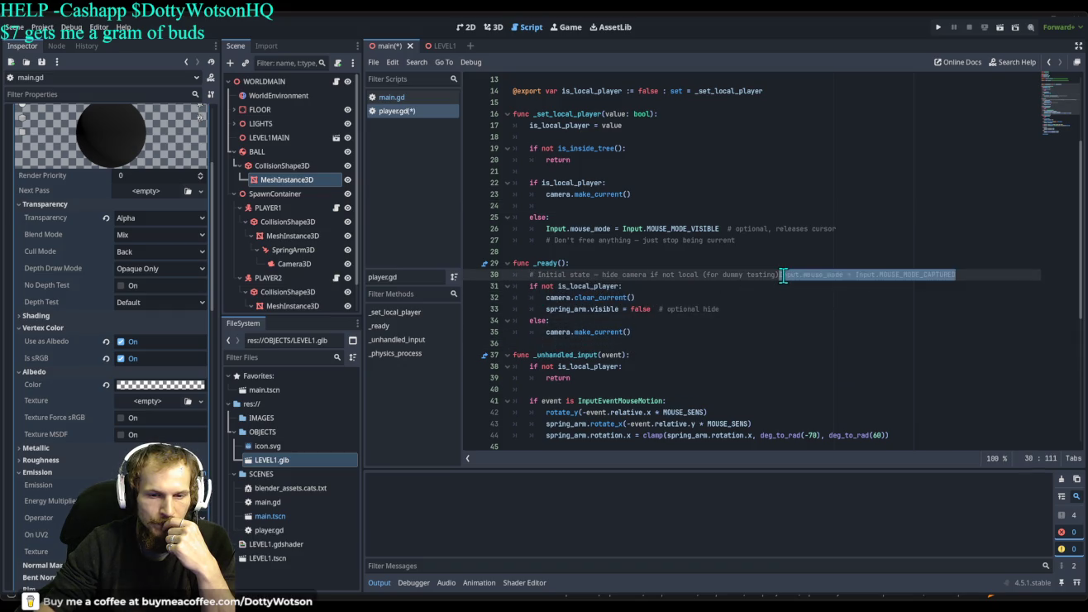
left_click(783, 275)
key("Return")
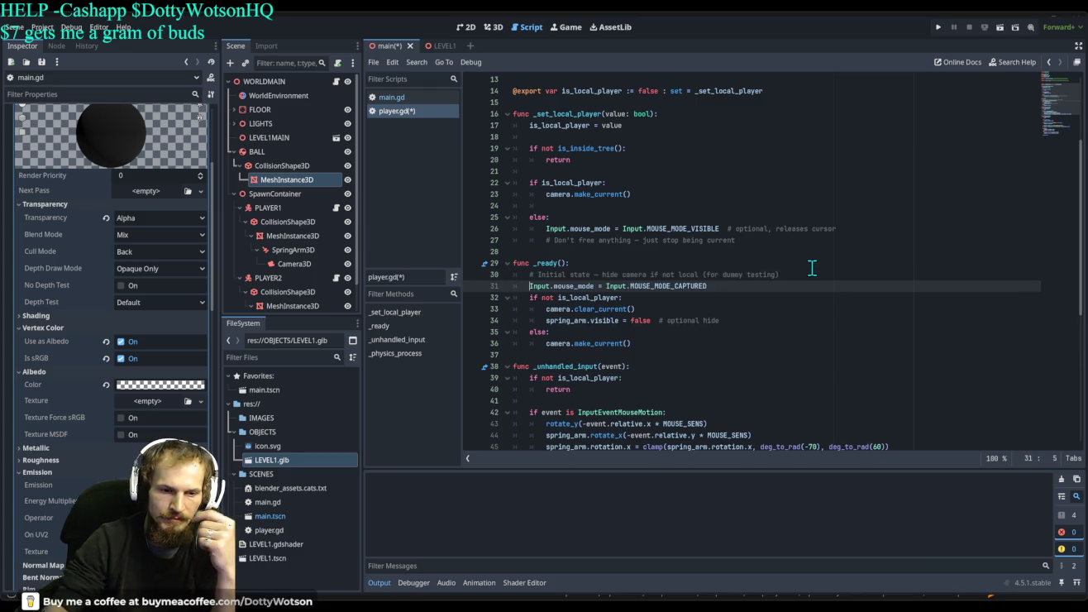
left_click(941, 31)
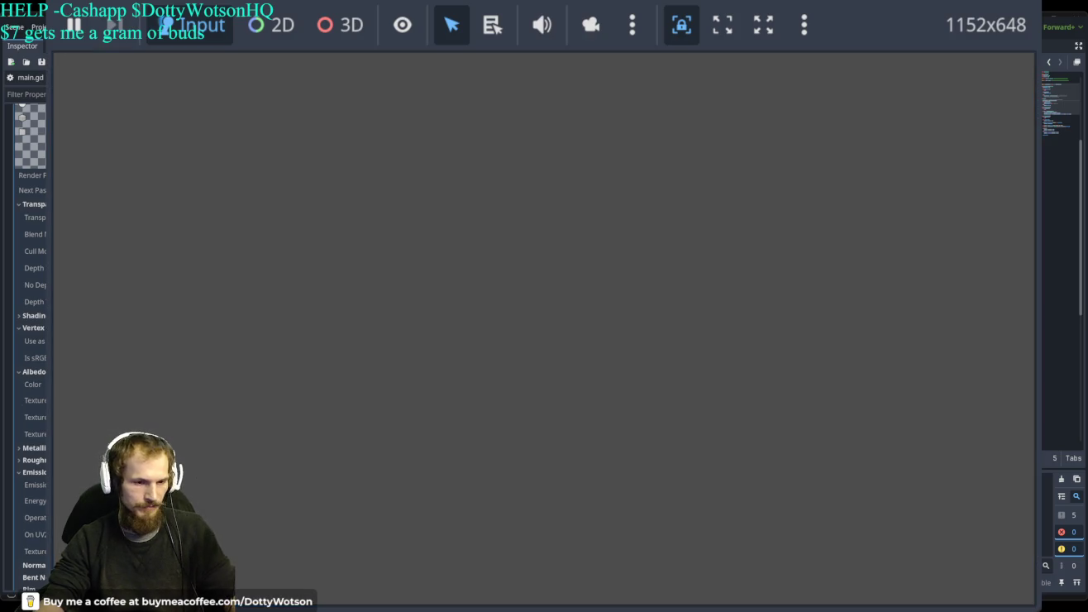
Stop the game, undo the move into _ready, and test the statement moved to line 18.
key("F8")
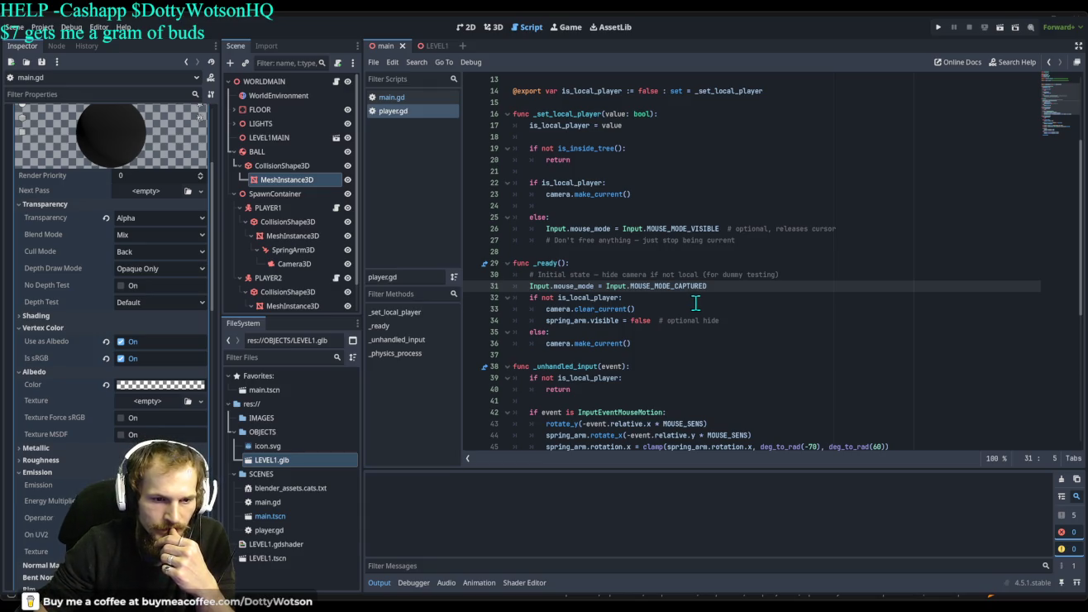
key("BackSpace")
key("BackSpace")
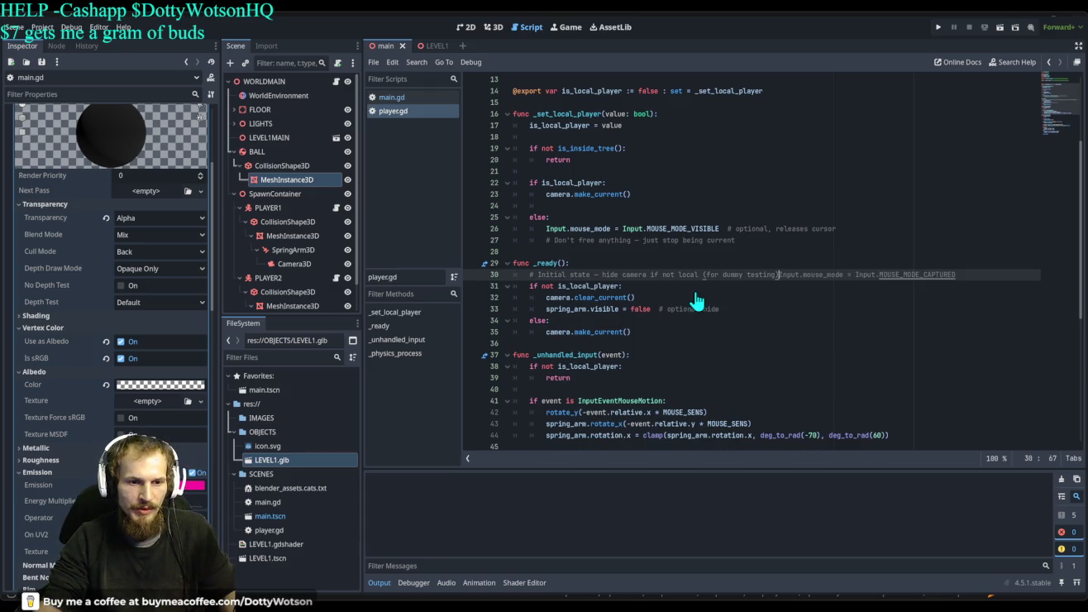
key("ctrl+z")
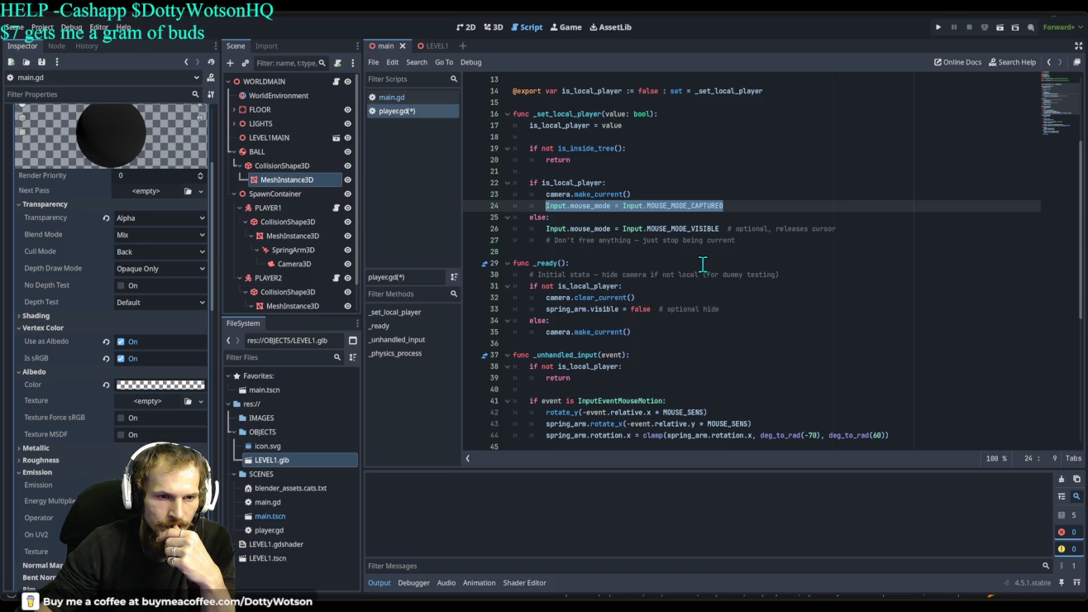
scroll(689, 246, "up", 1)
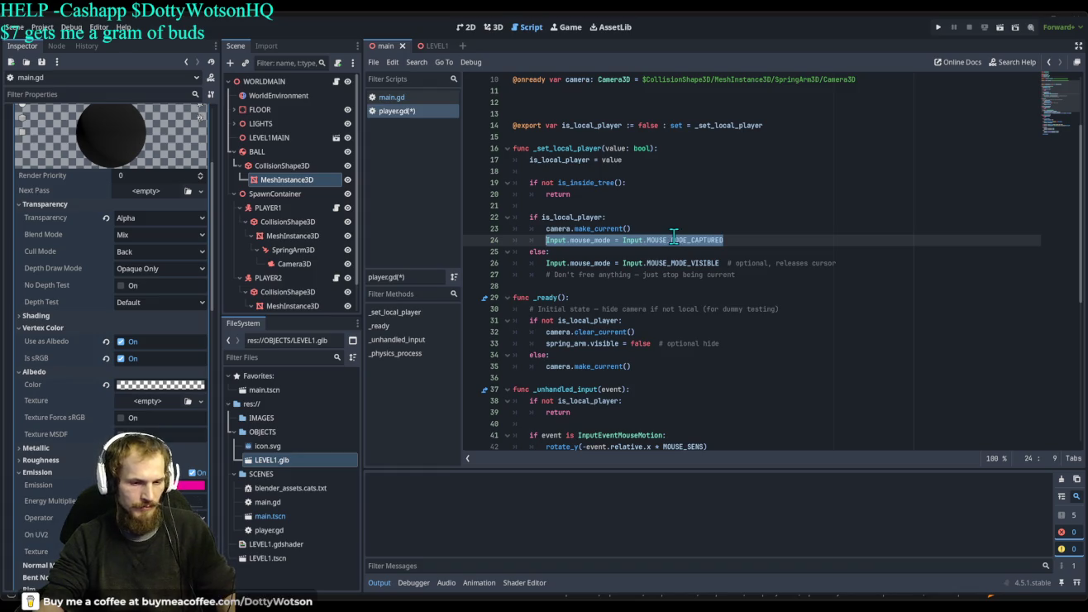
left_click_drag(671, 238, 655, 171)
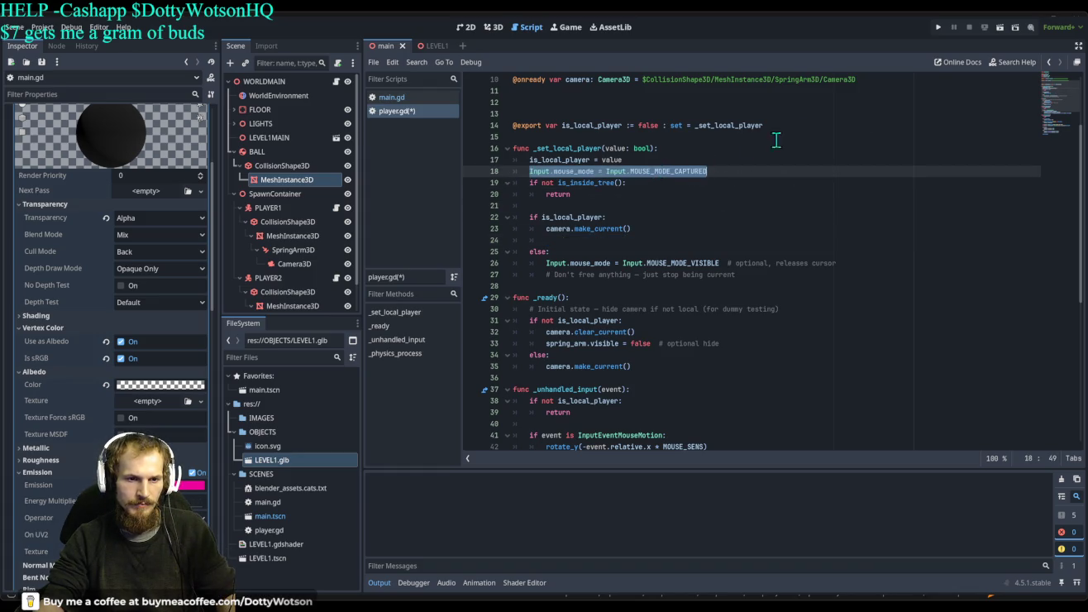
left_click(938, 28)
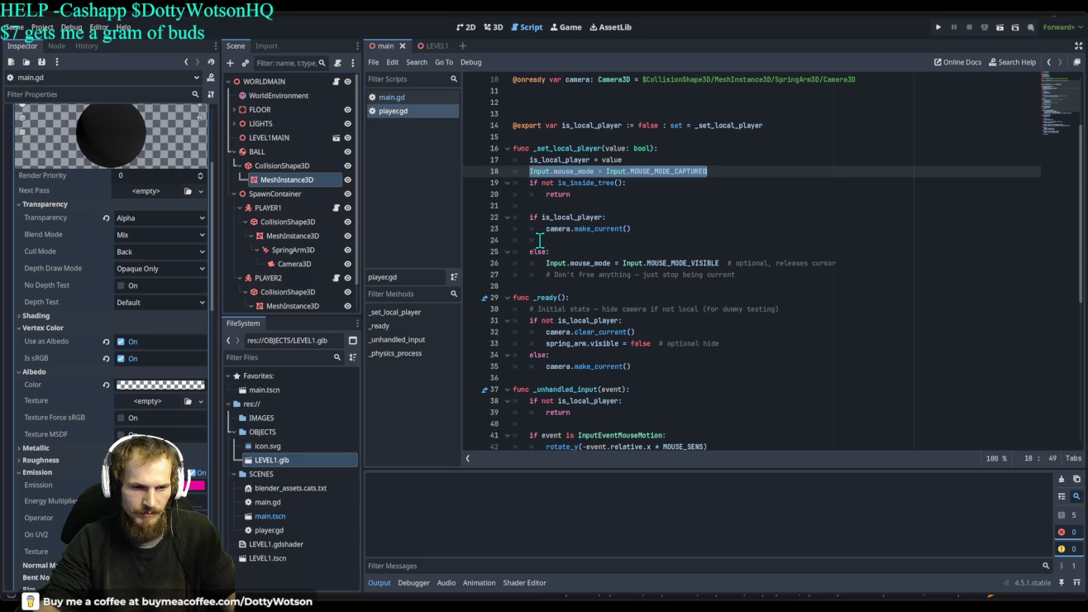
Put the statement back on line 24, paste a copy on line 18, and rerun the game.
left_click_drag(579, 171, 546, 239)
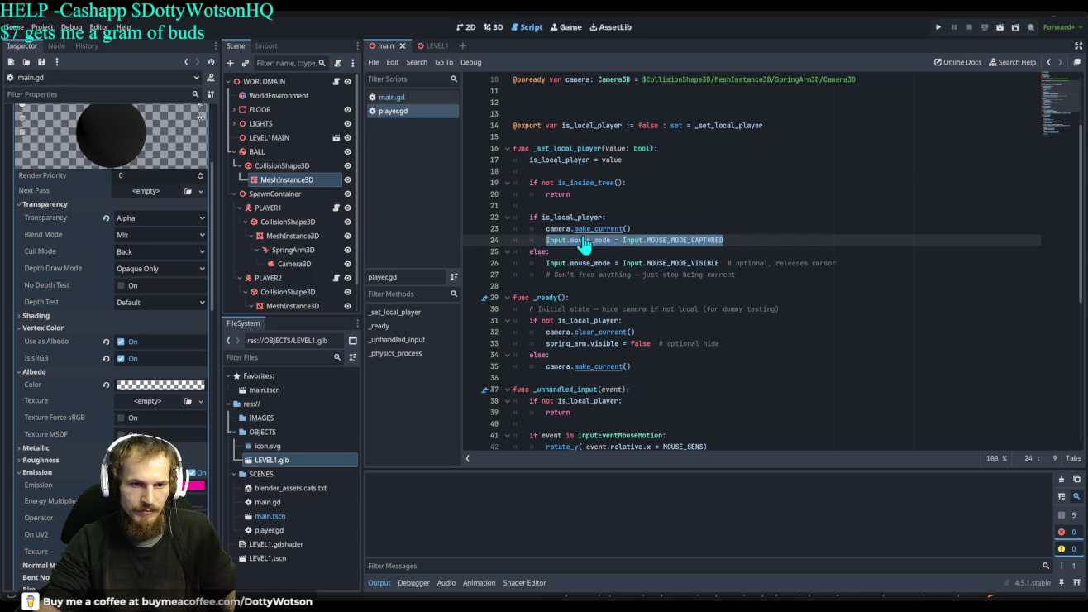
left_click(546, 171)
key("ctrl+v")
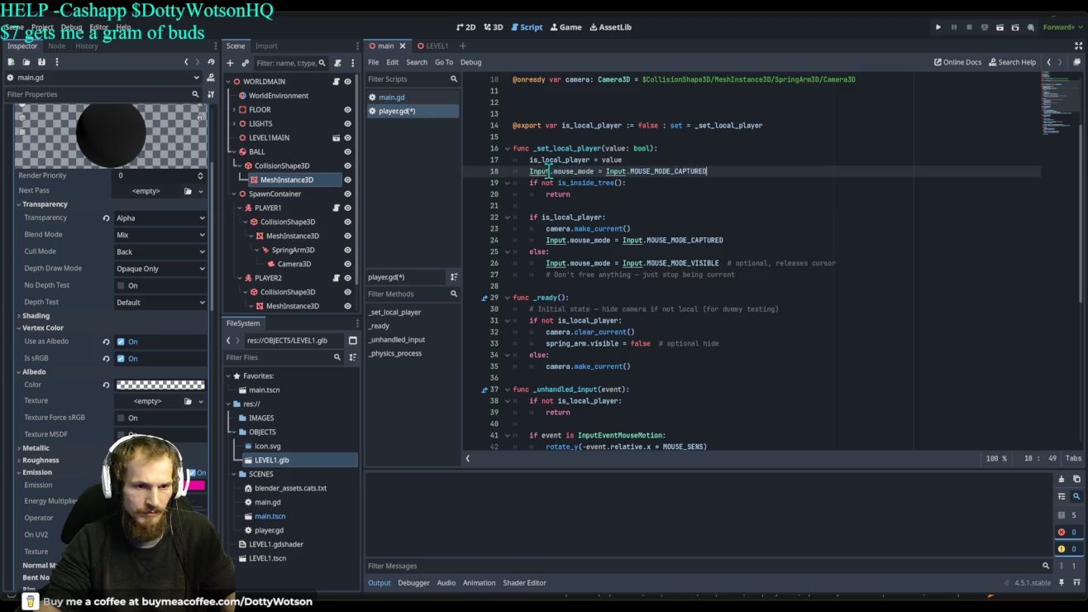
key("F5")
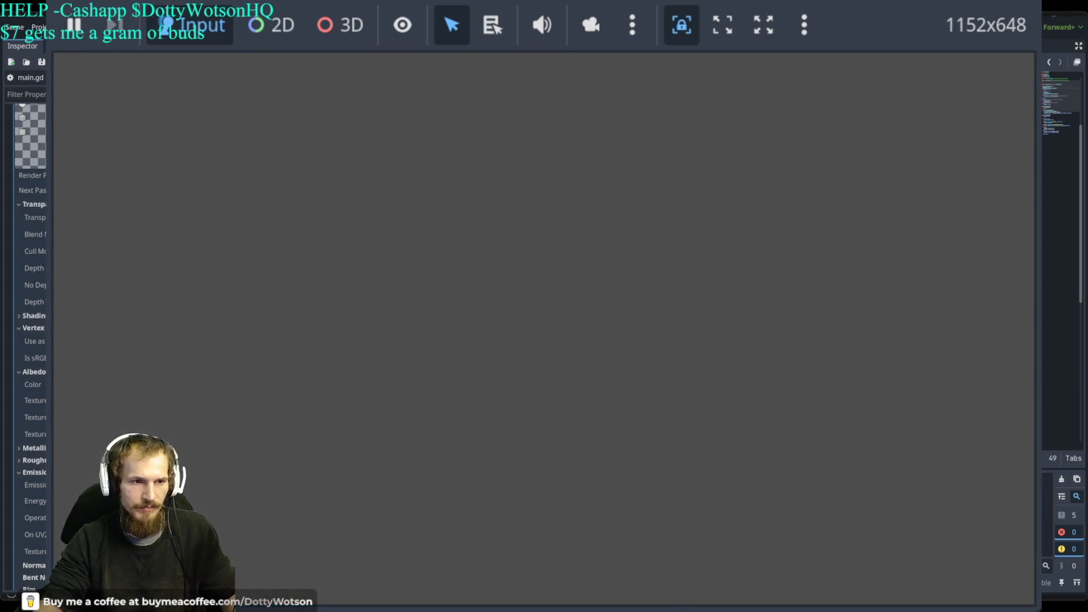
Stop the game, look over player.gd, and switch back to main.gd.
key("F8")
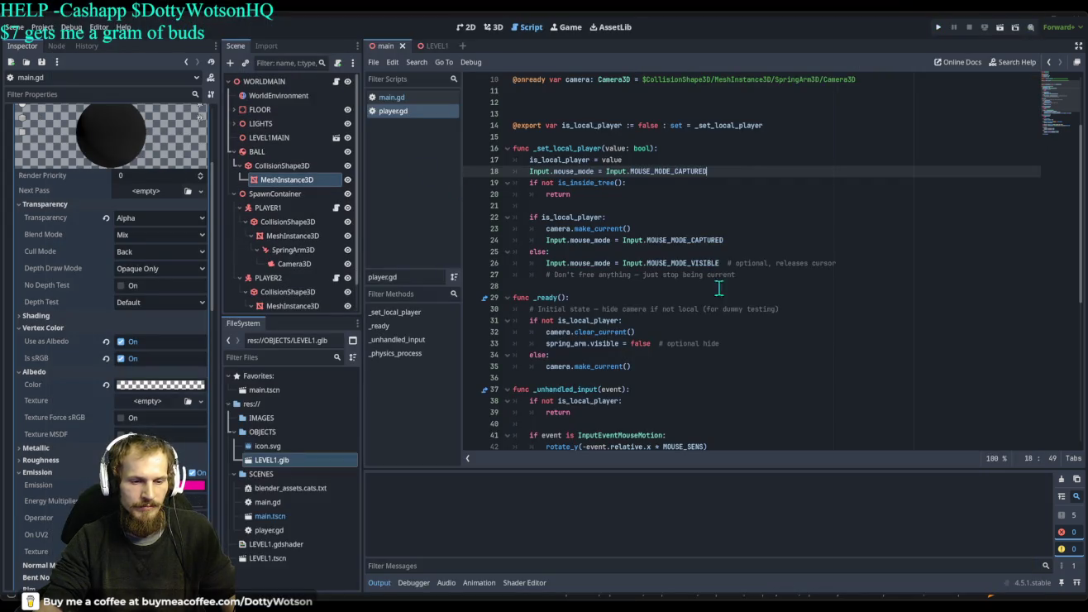
scroll(711, 301, "down", 5)
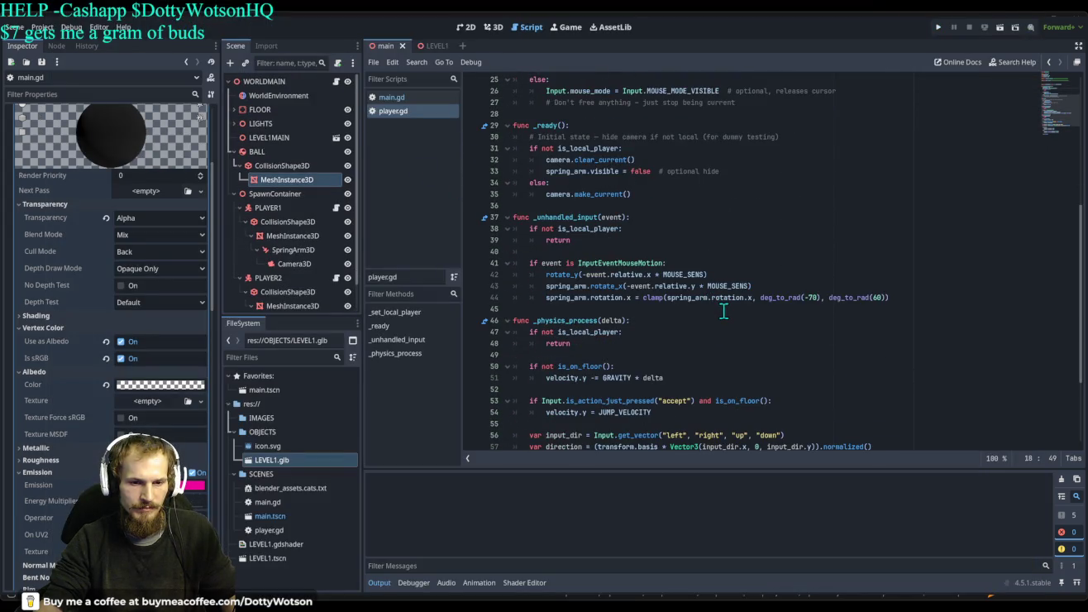
scroll(724, 311, "down", 4)
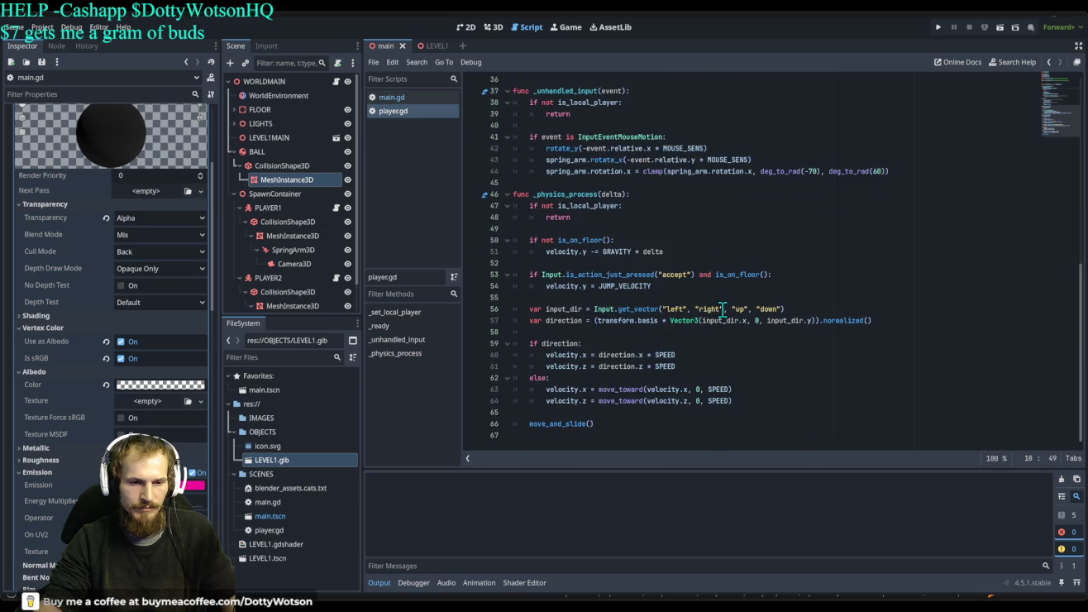
scroll(722, 310, "up", 4)
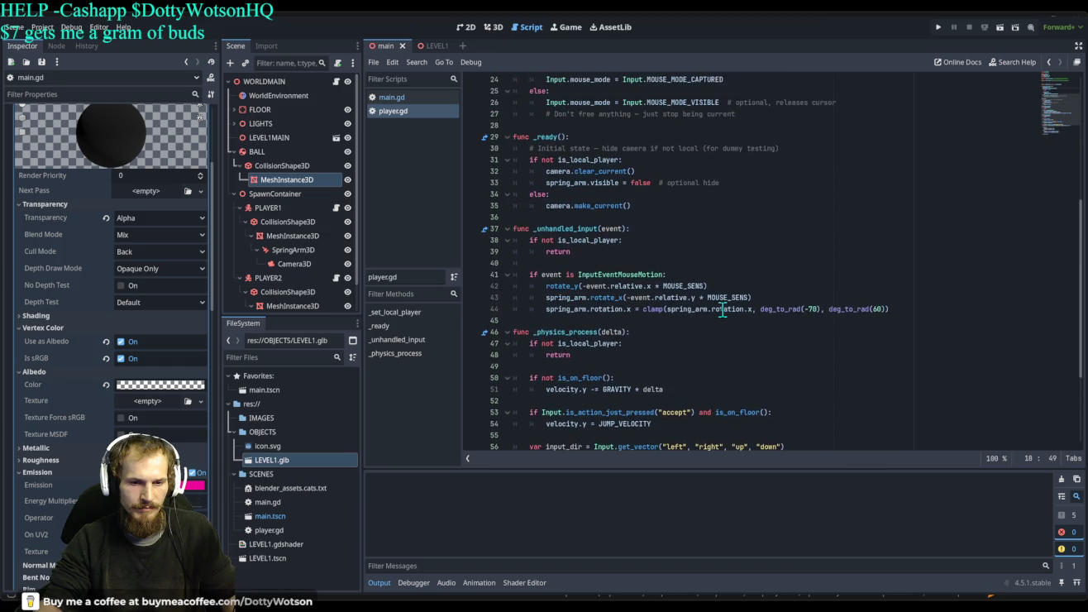
scroll(612, 264, "up", 4)
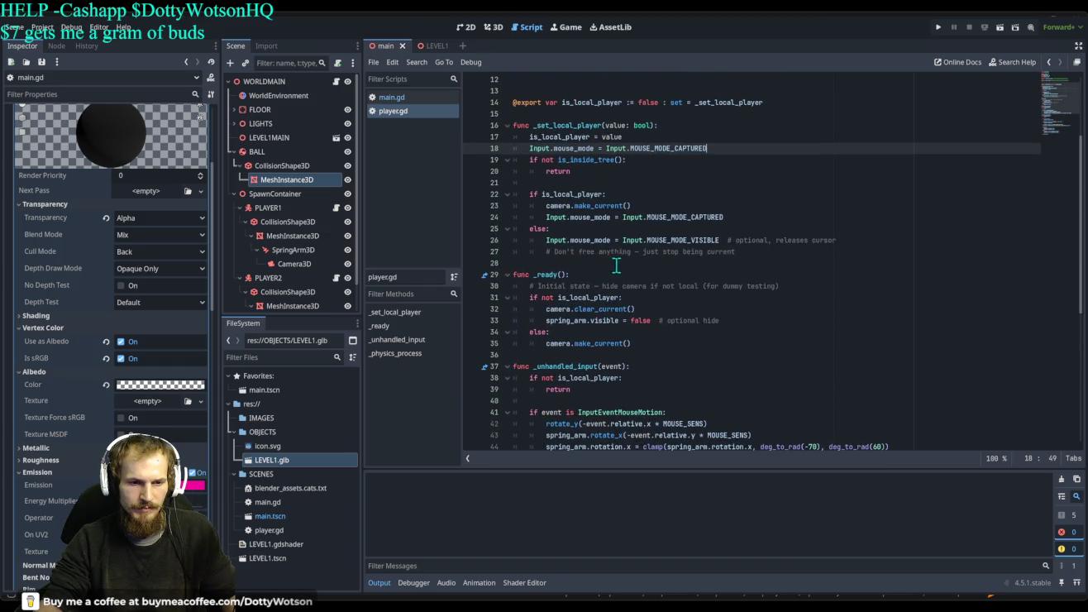
scroll(638, 273, "up", 4)
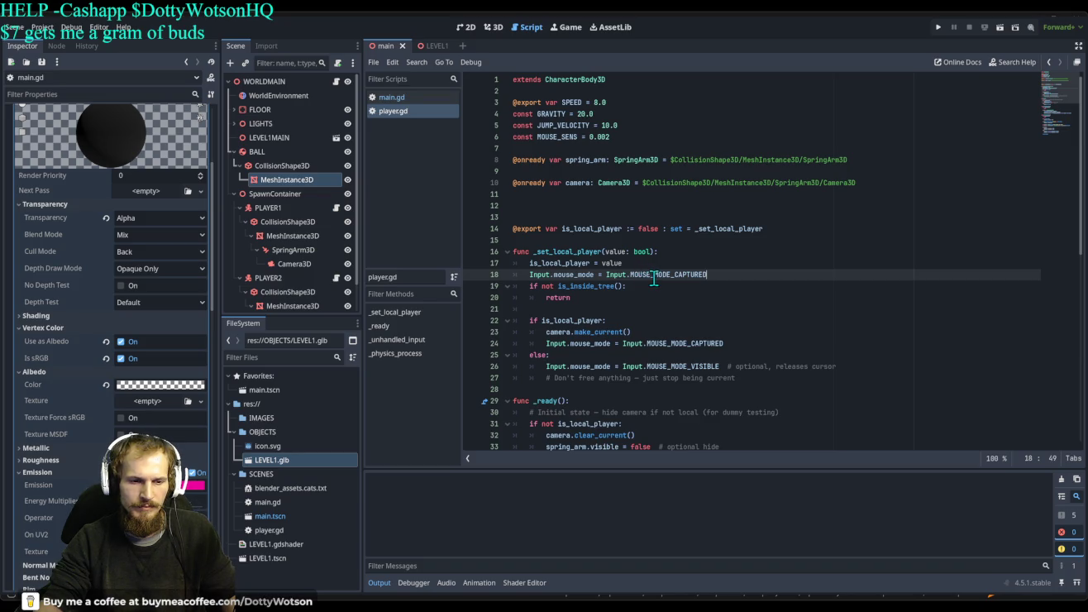
left_click(394, 99)
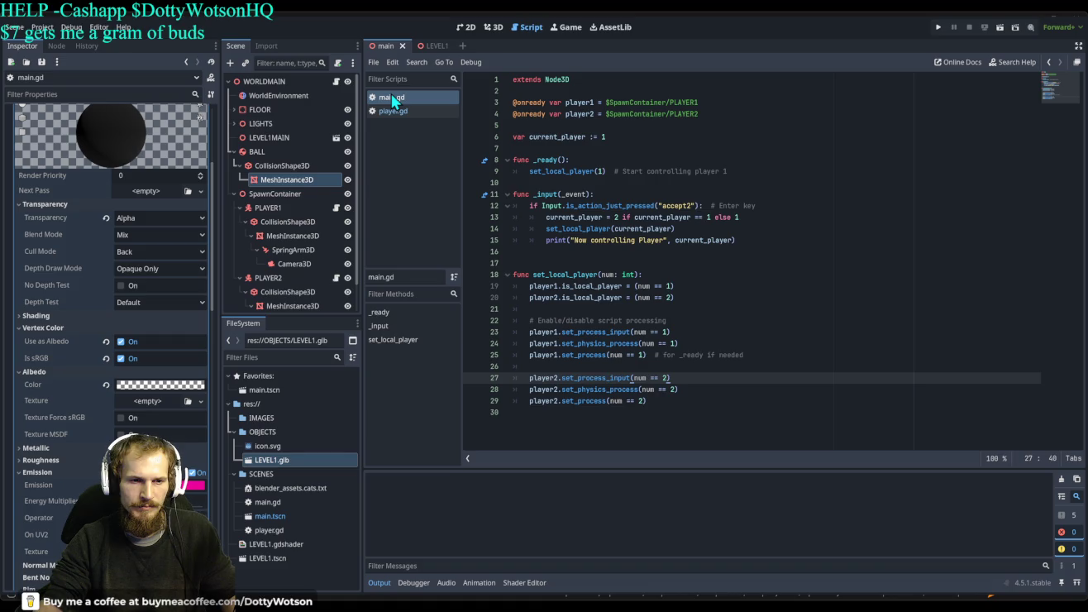
Paste the mouse-capture line into main.gd at line 10, then undo it back out.
left_click(518, 181)
type("Input.mouse_mode = Input.MOUSE_MODE_CAPTURED")
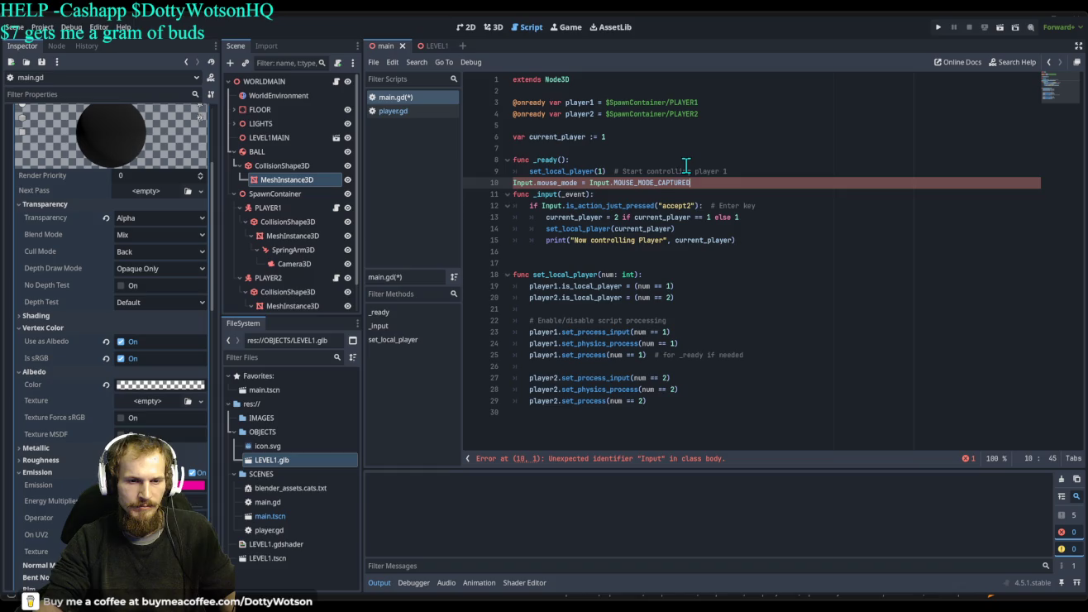
key("ctrl+z")
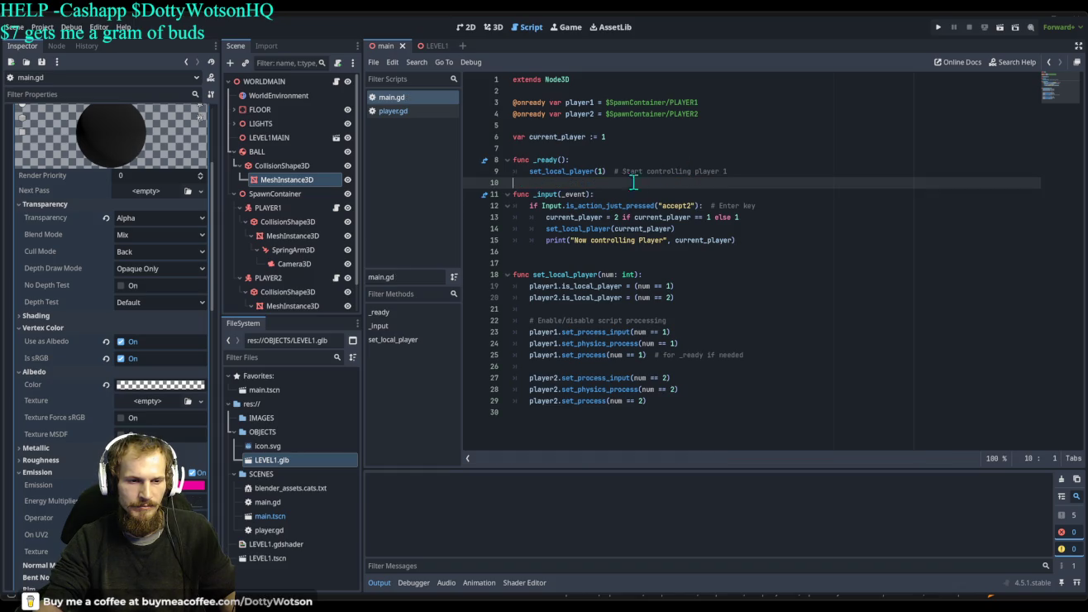
key("ctrl+shift+z")
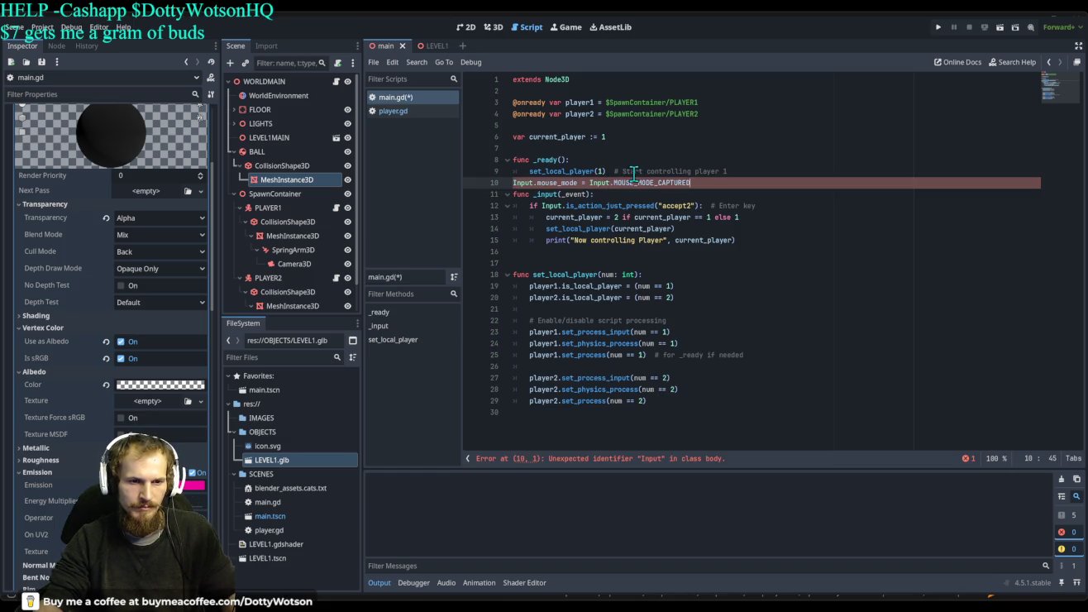
key("ctrl+z")
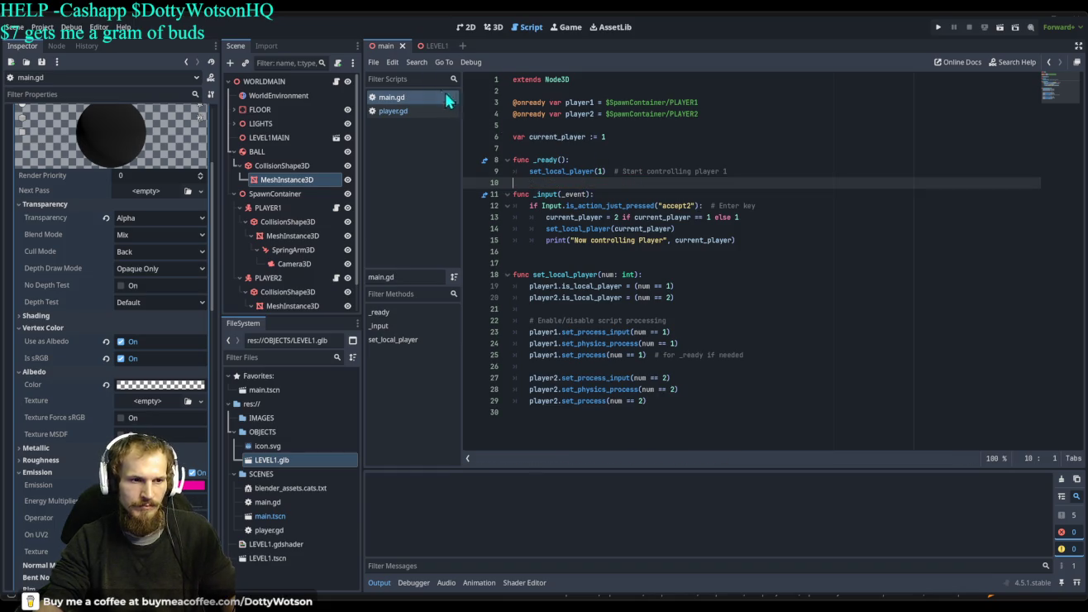
In player.gd, select the line 18 mouse-capture statement and undo its stray move.
left_click(405, 112)
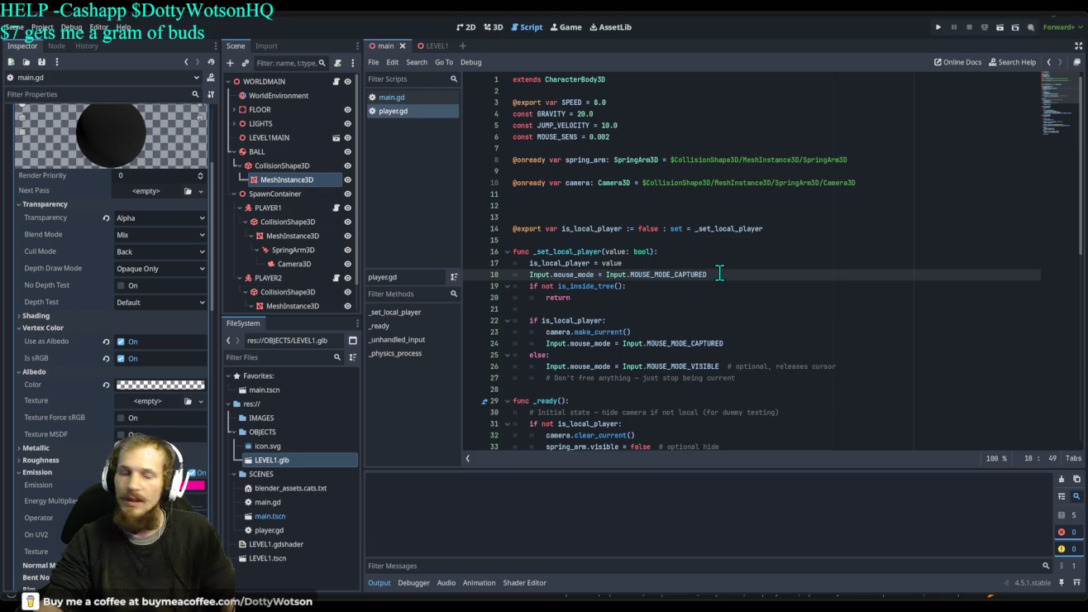
mouse_move(714, 275)
left_mouse_down()
mouse_move(522, 274)
mouse_move(537, 220)
mouse_move(514, 205)
left_mouse_up()
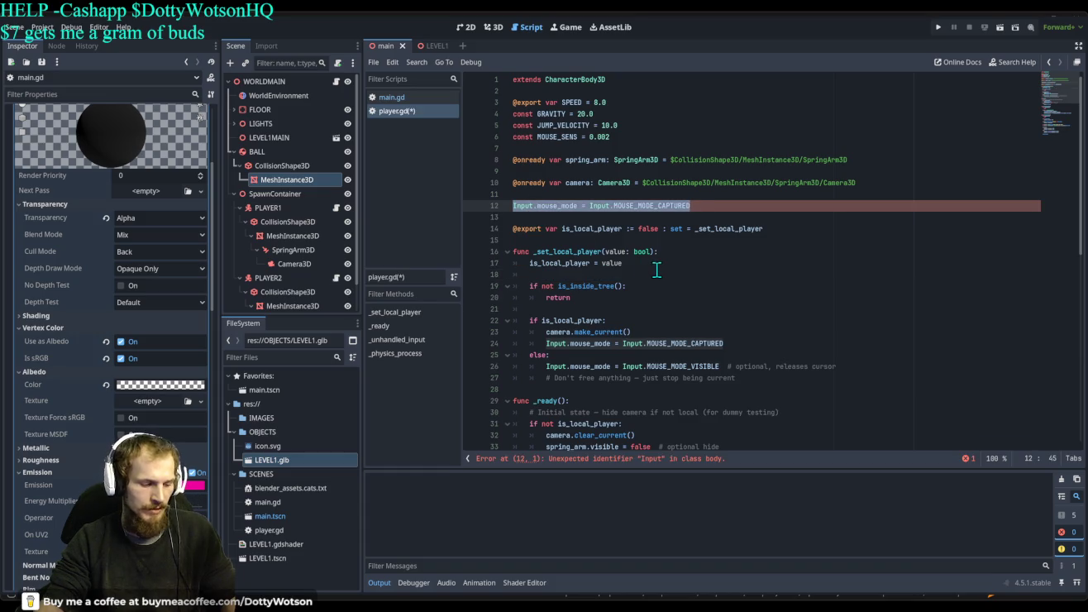
key("ctrl+z")
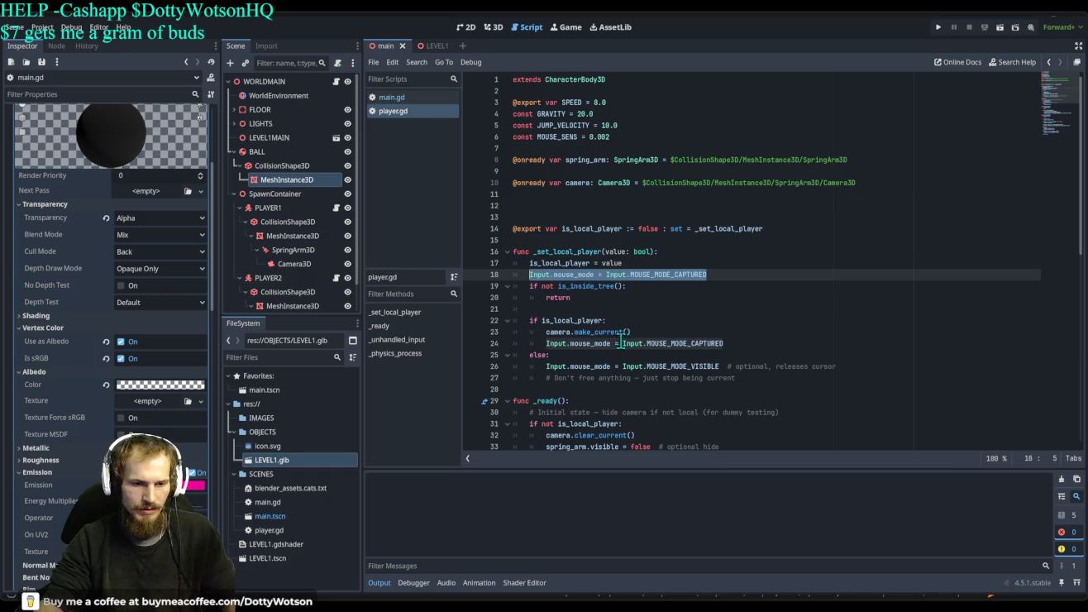
scroll(626, 343, "down", 4)
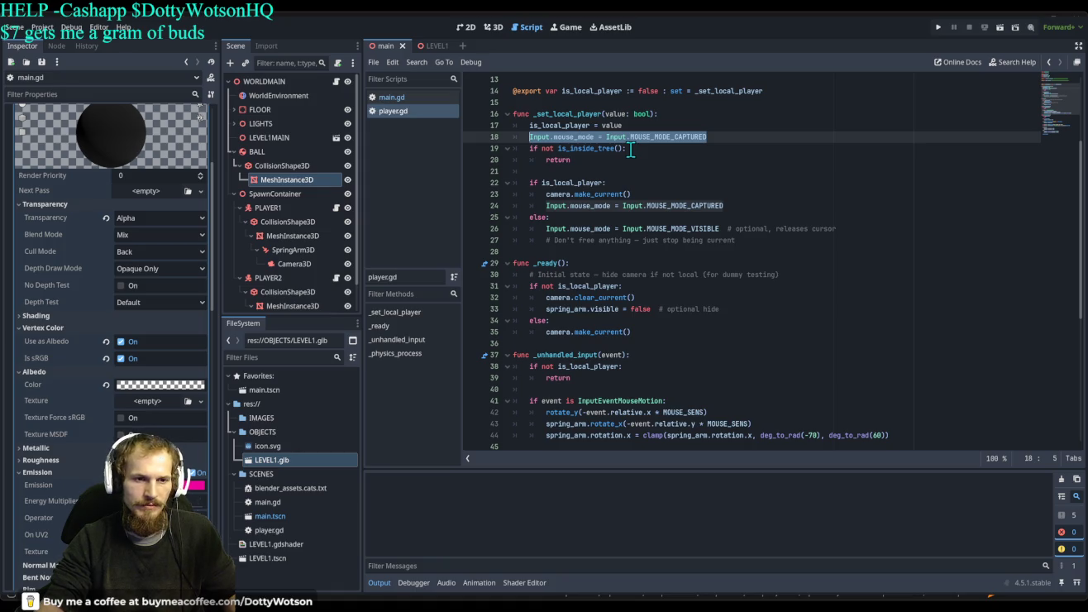
key("Page_Up")
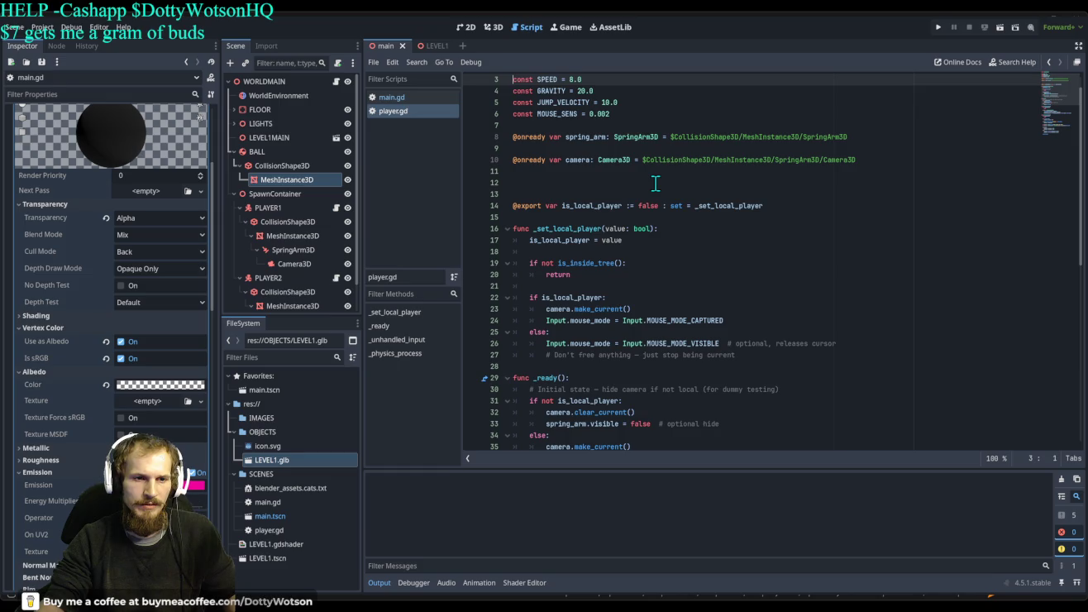
type("@export var")
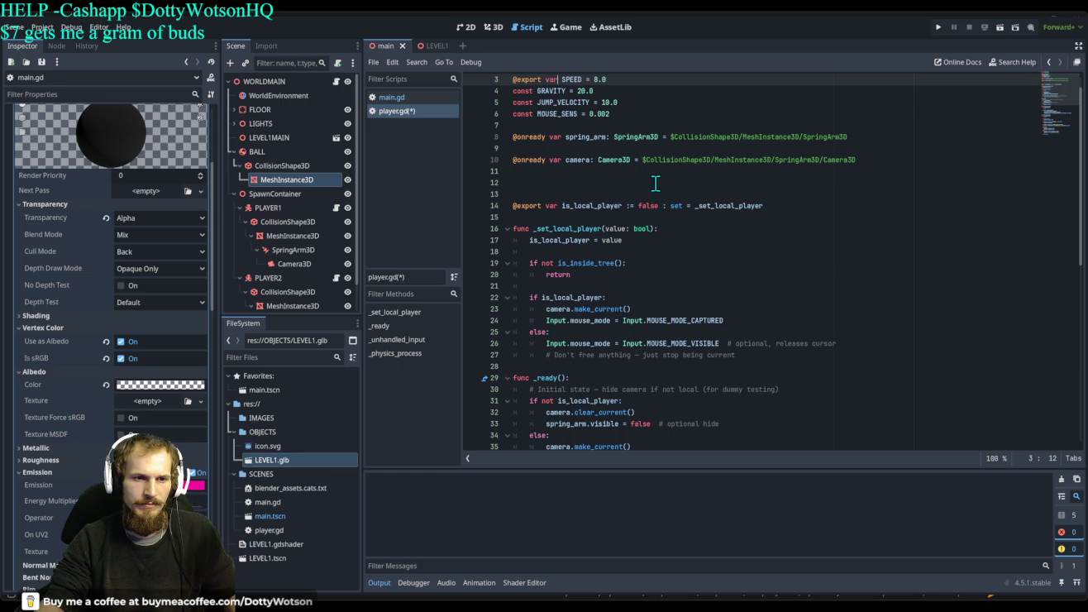
key("ctrl+z")
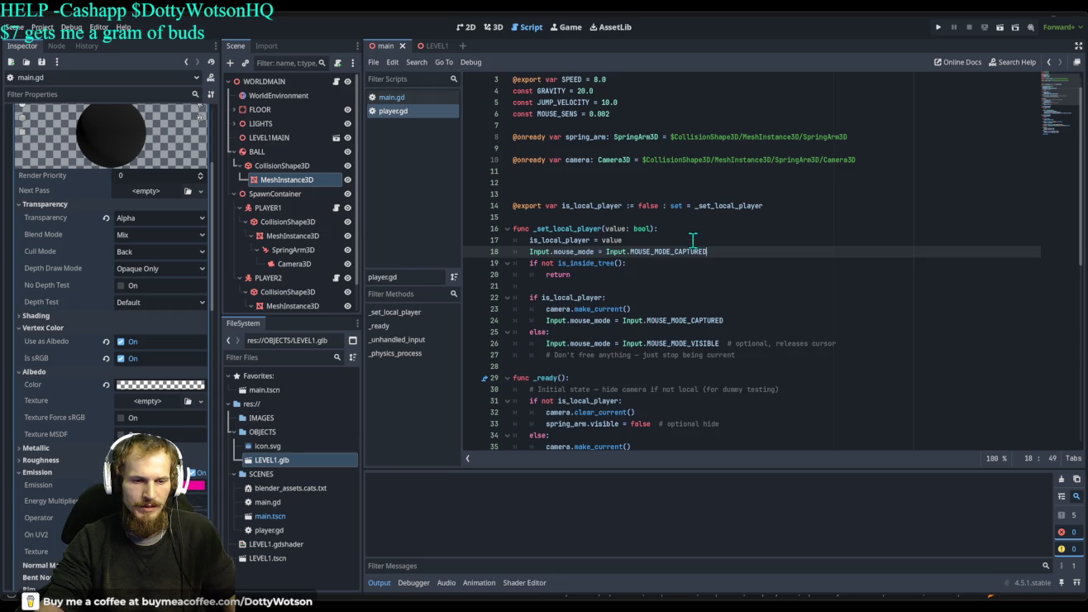
Delete the duplicate mouse-capture line under 'if is_local_player:' along with its empty line.
left_click_drag(736, 320, 542, 320)
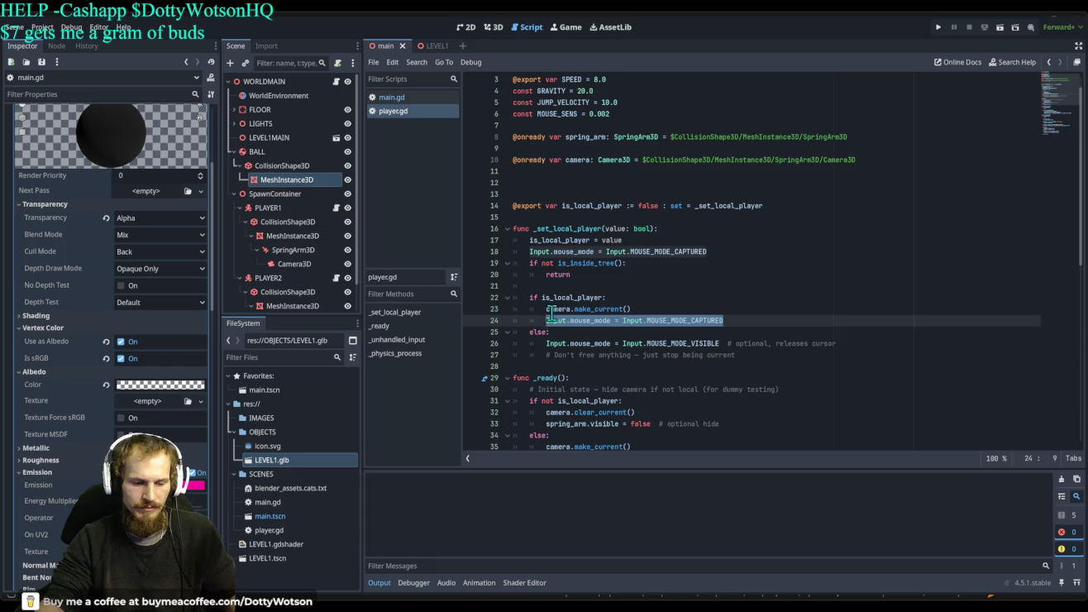
key("BackSpace")
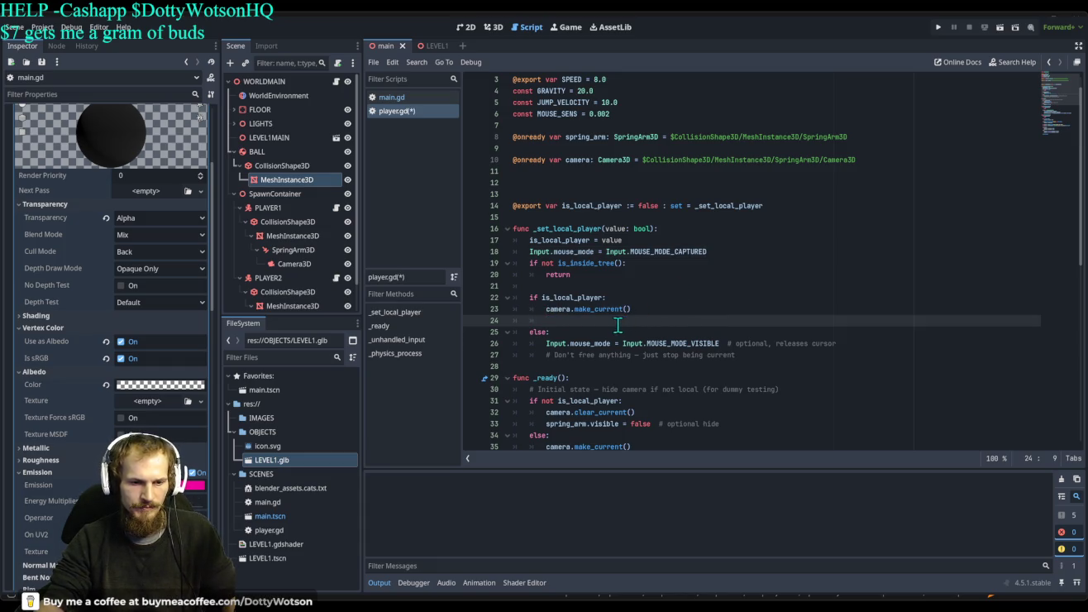
key("BackSpace")
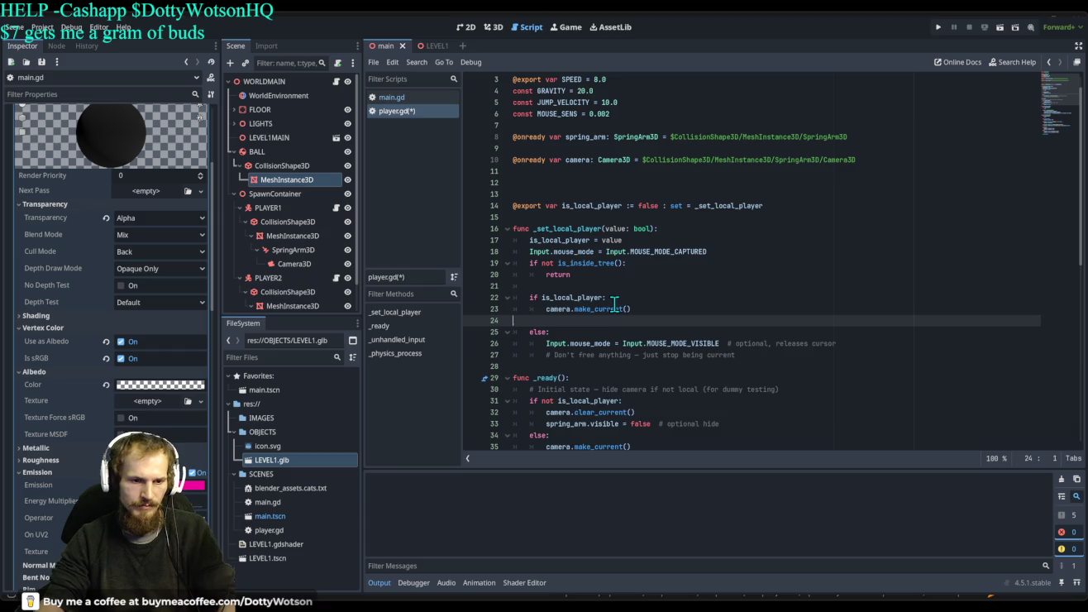
key("BackSpace")
key("BackSpace")
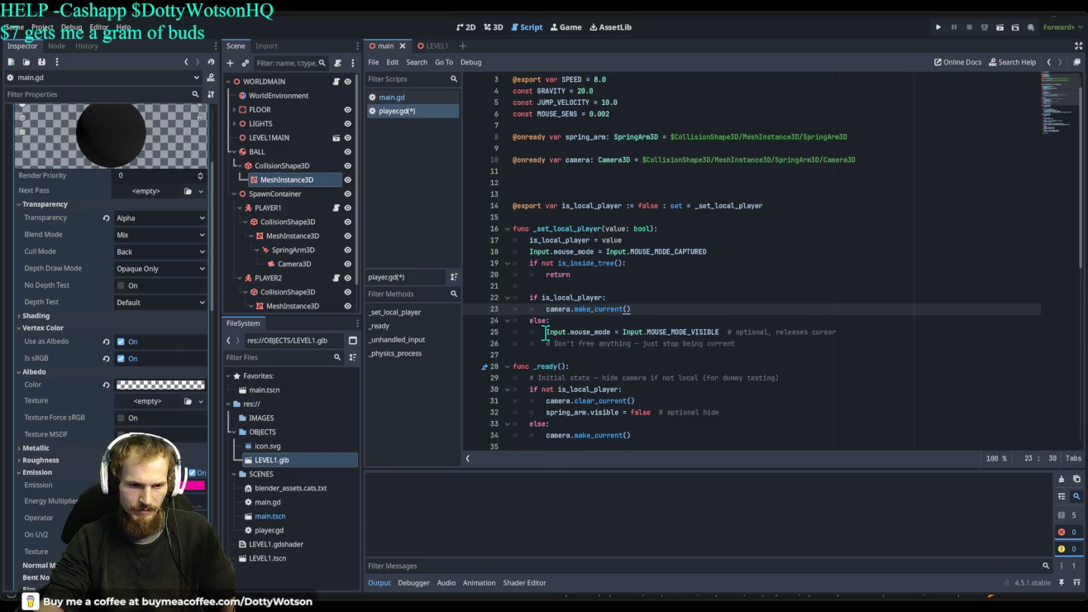
left_click(546, 332)
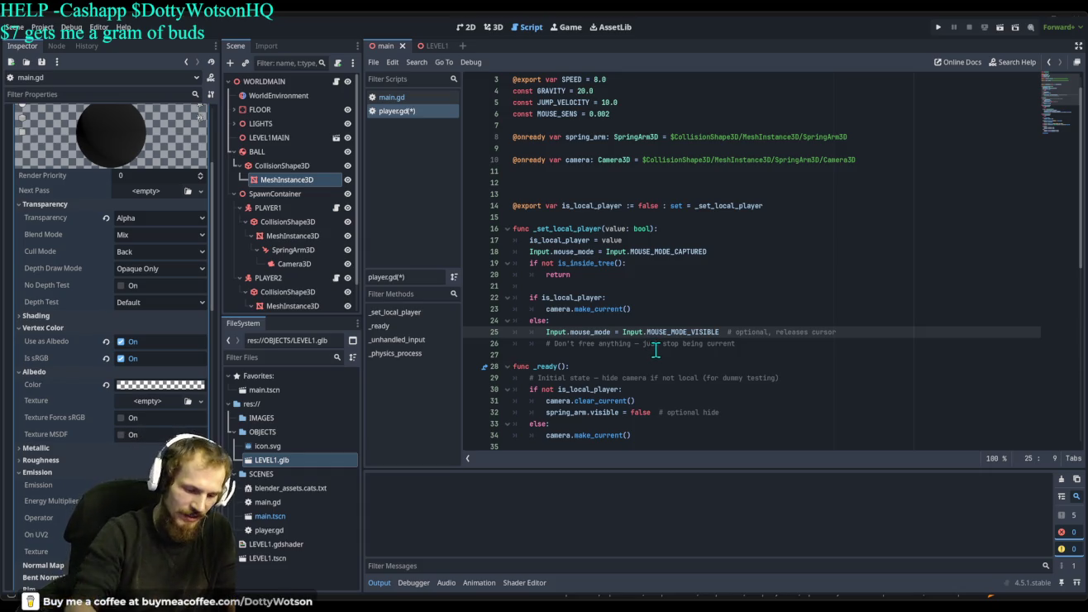
Comment out the else branch and its mouse-visible line with #, then run the game.
type("$")
key("BackSpace")
type("#")
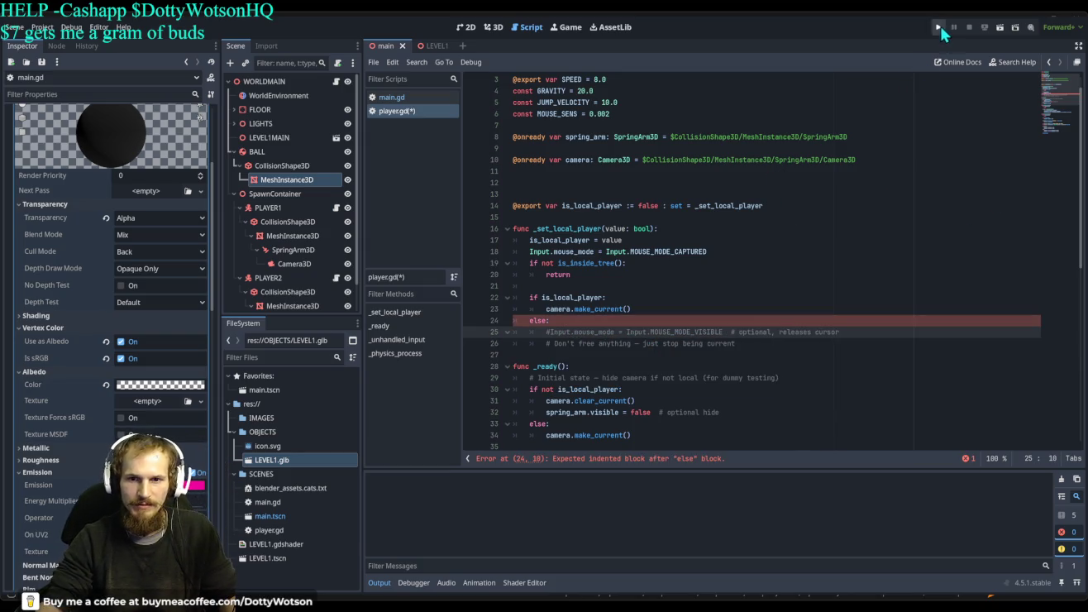
left_click(528, 321)
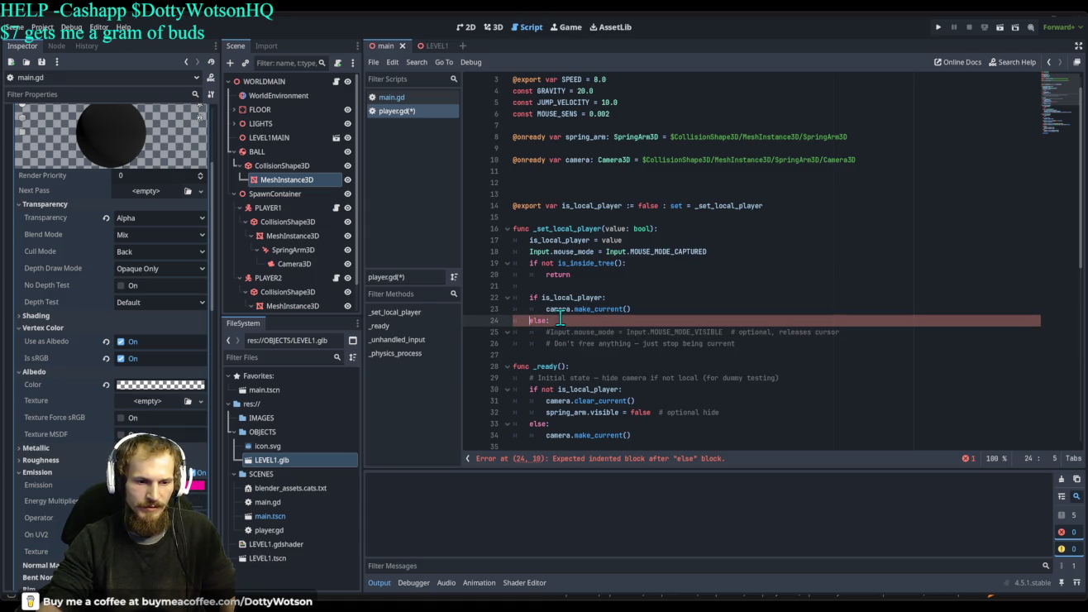
type("#")
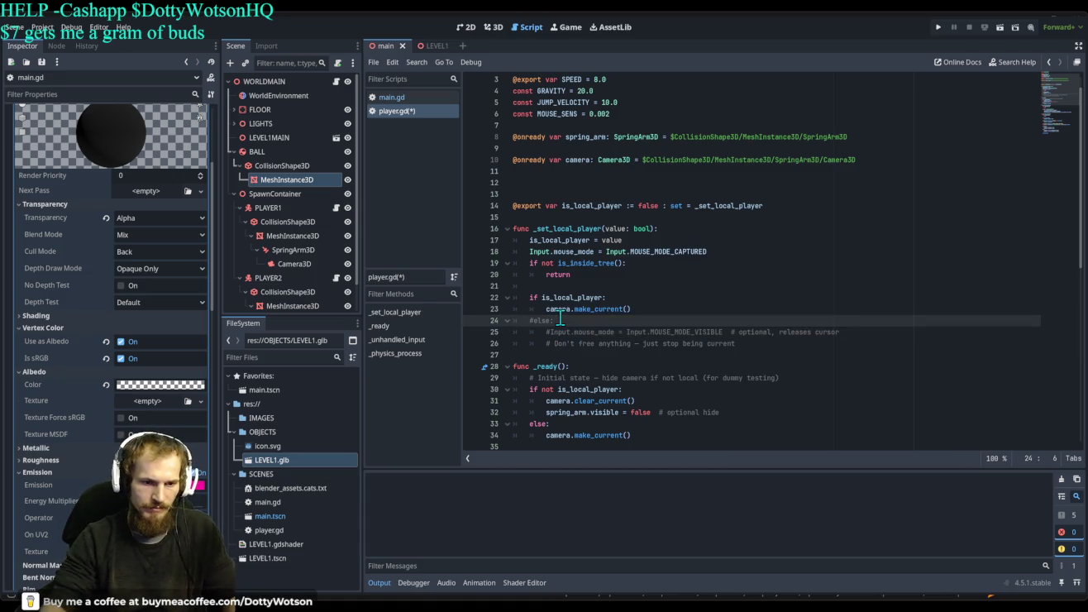
left_click(937, 28)
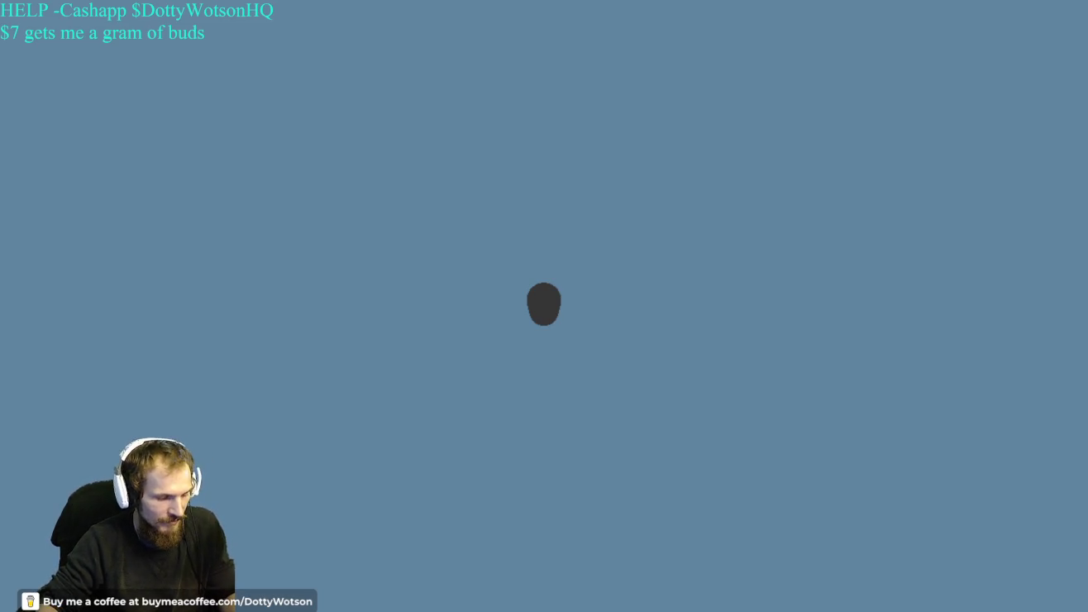
Stop the running game test and return to player.gd in the script editor.
key("F8")
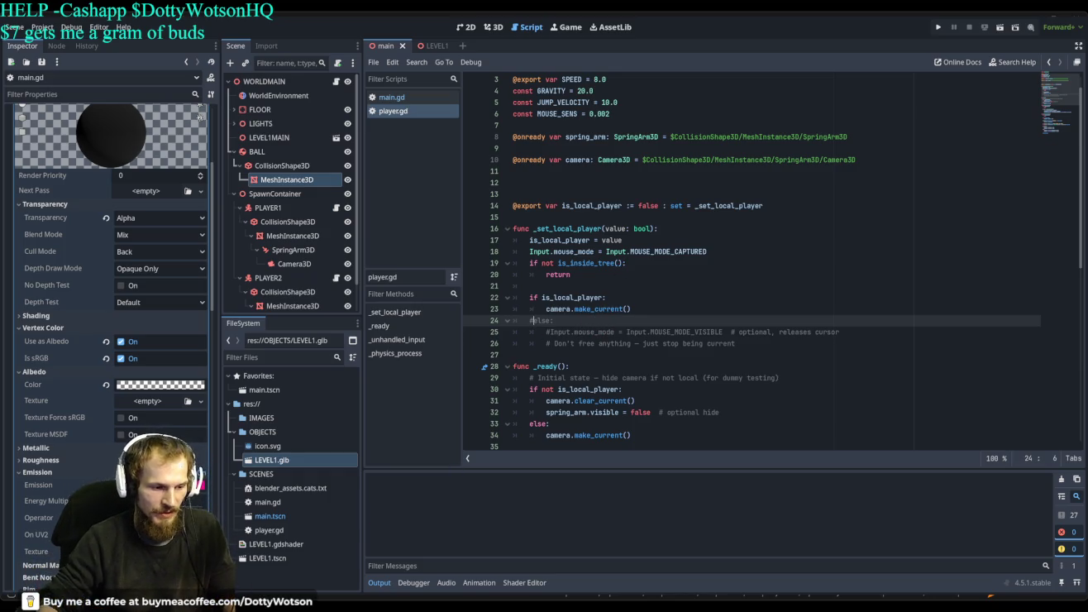
Switch to Blender, orbit to see the whole textured landscape plane, and save the file.
key("alt+Tab")
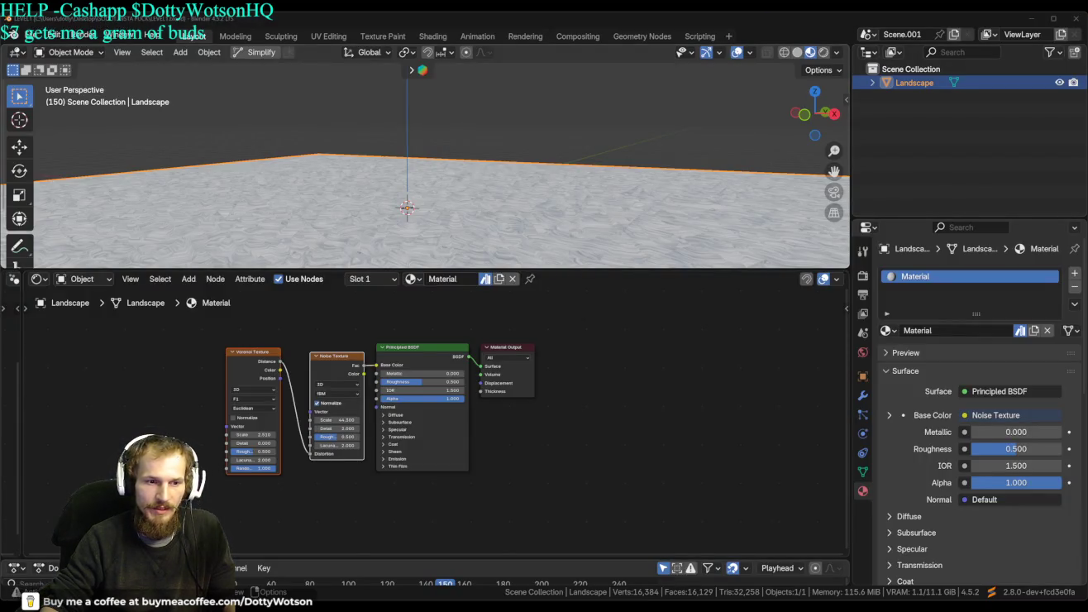
mouse_move(423, 158)
left_mouse_down()
mouse_move(498, 164)
mouse_move(408, 163)
mouse_move(430, 180)
mouse_move(404, 255)
mouse_move(292, 108)
left_mouse_up()
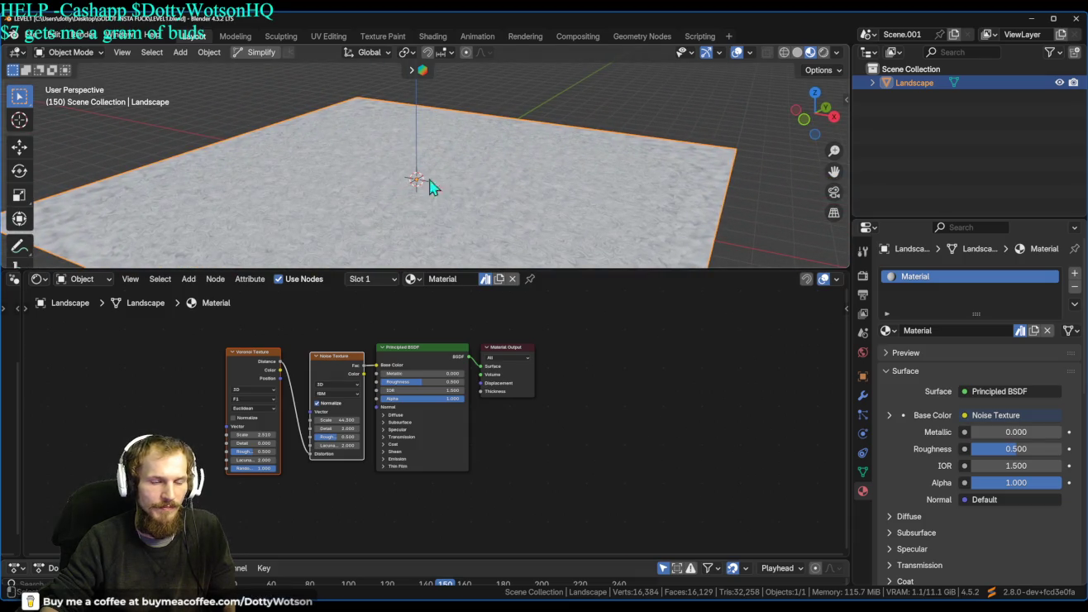
key("ctrl+s")
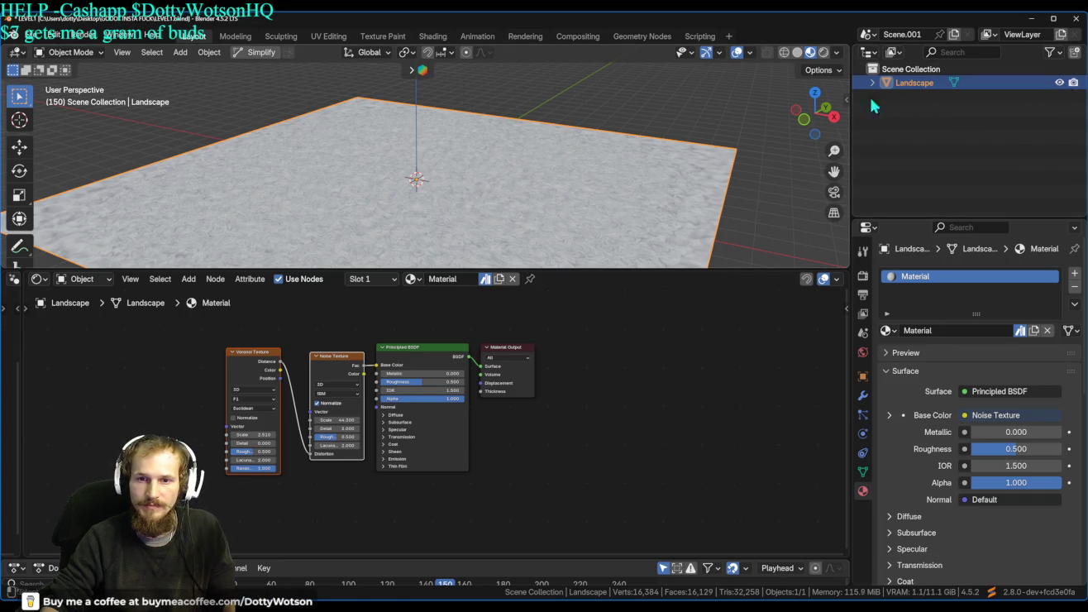
Move the Landscape into a new LEVEL1 collection and exclude it from the view layer.
key("m")
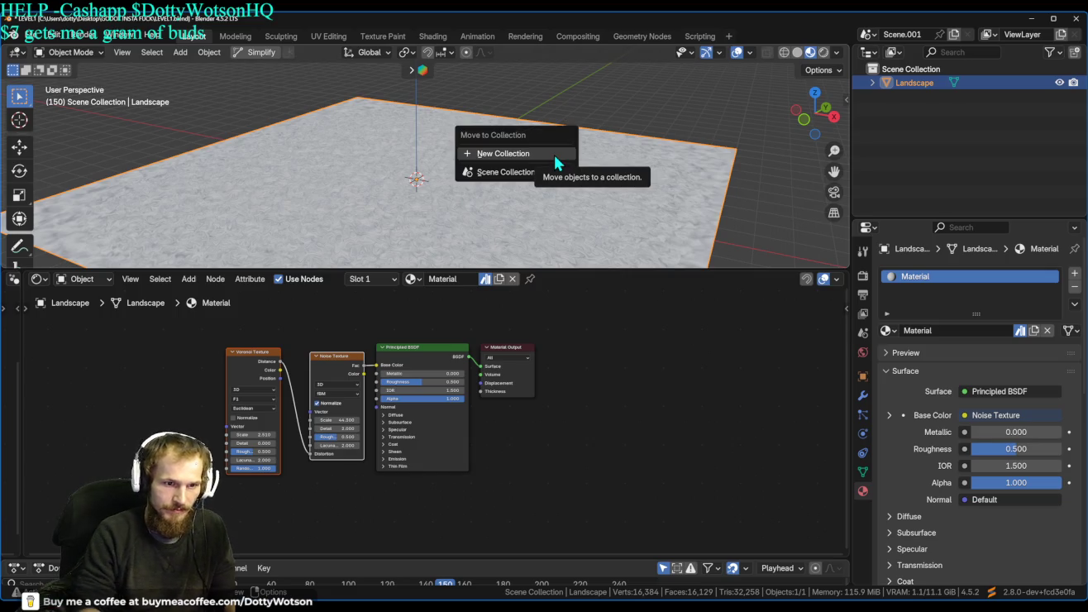
left_click(554, 154)
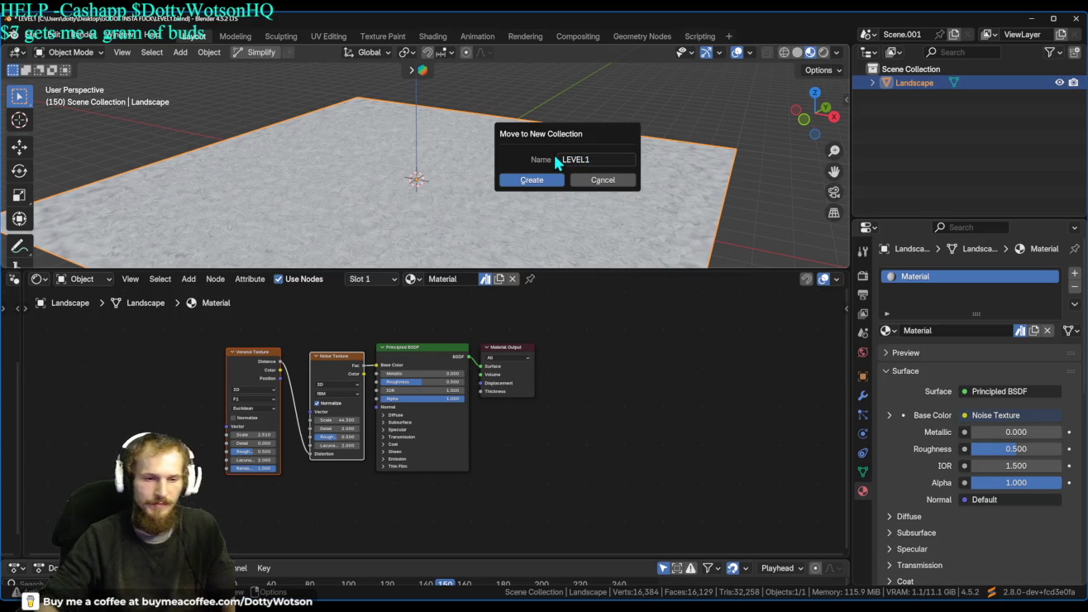
left_click(529, 180)
left_click(1044, 82)
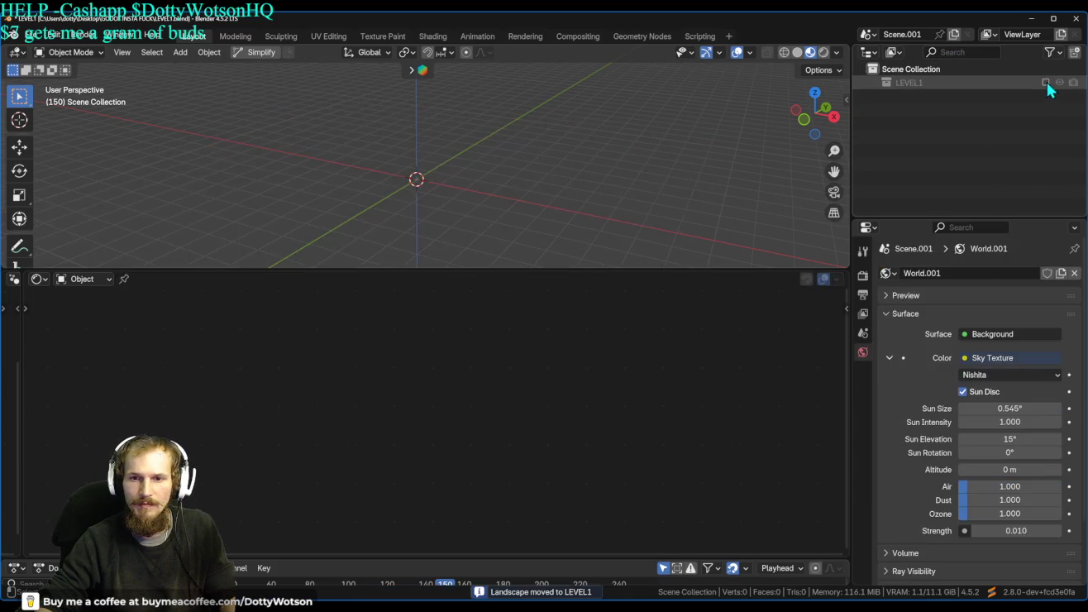
Add a new empty collection and rename it NAME.
right_click(953, 116)
left_click(954, 117)
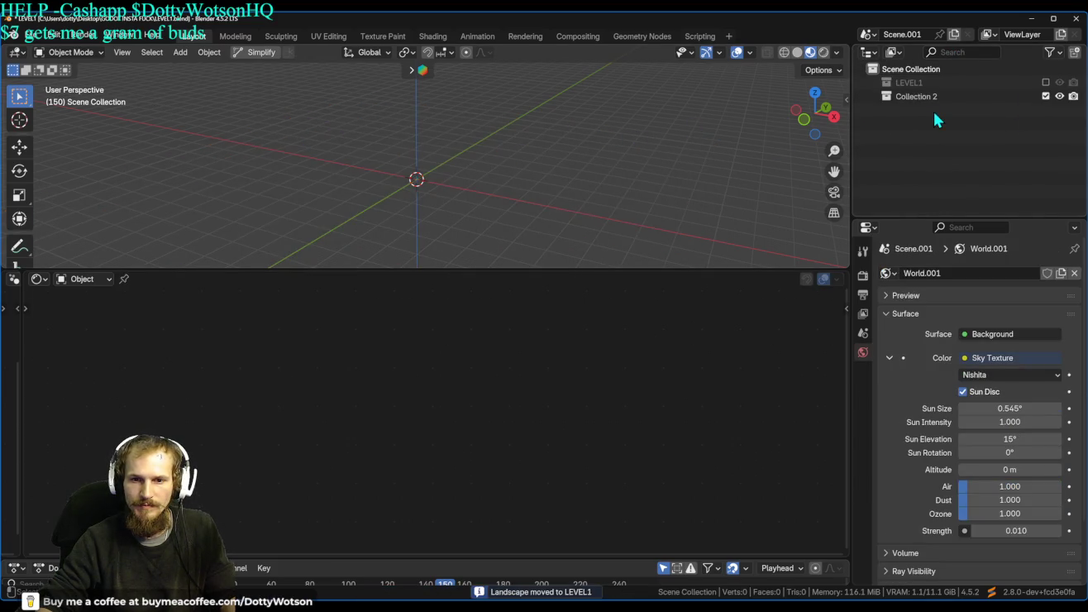
double_click(924, 97)
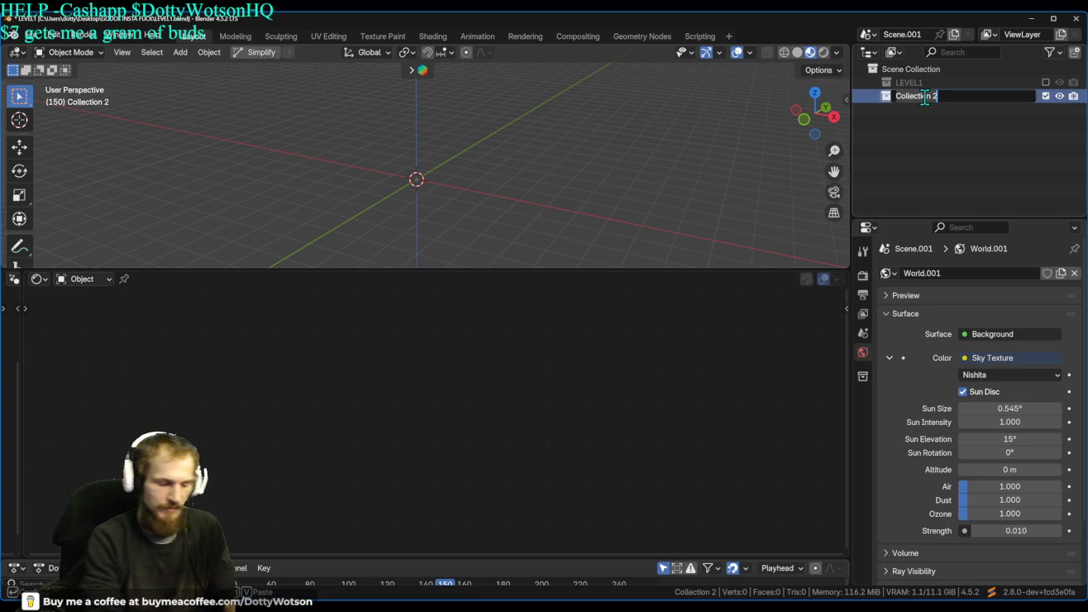
type("r")
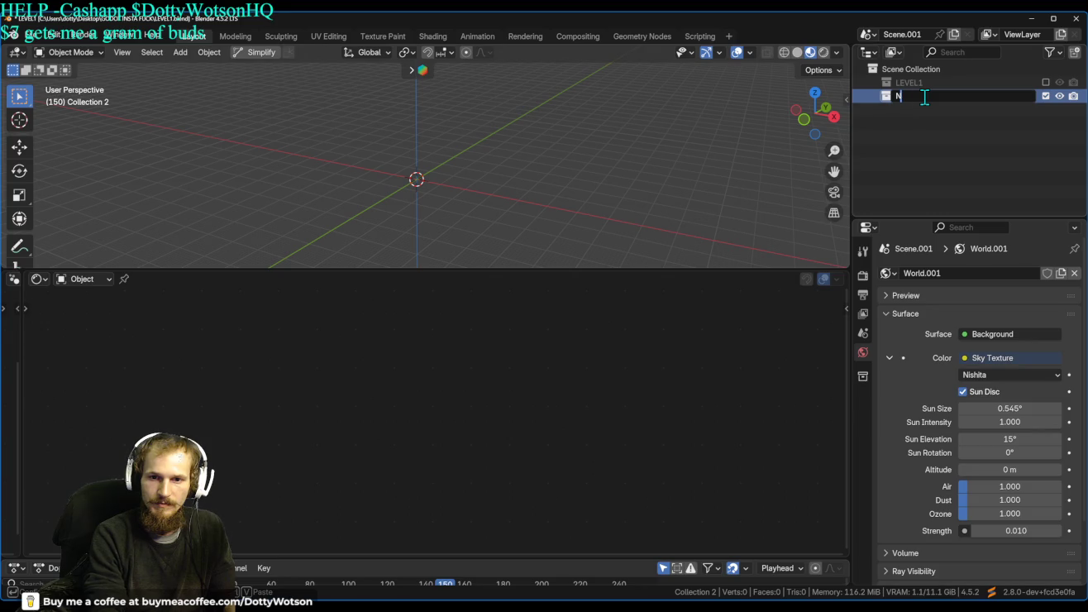
key("Return")
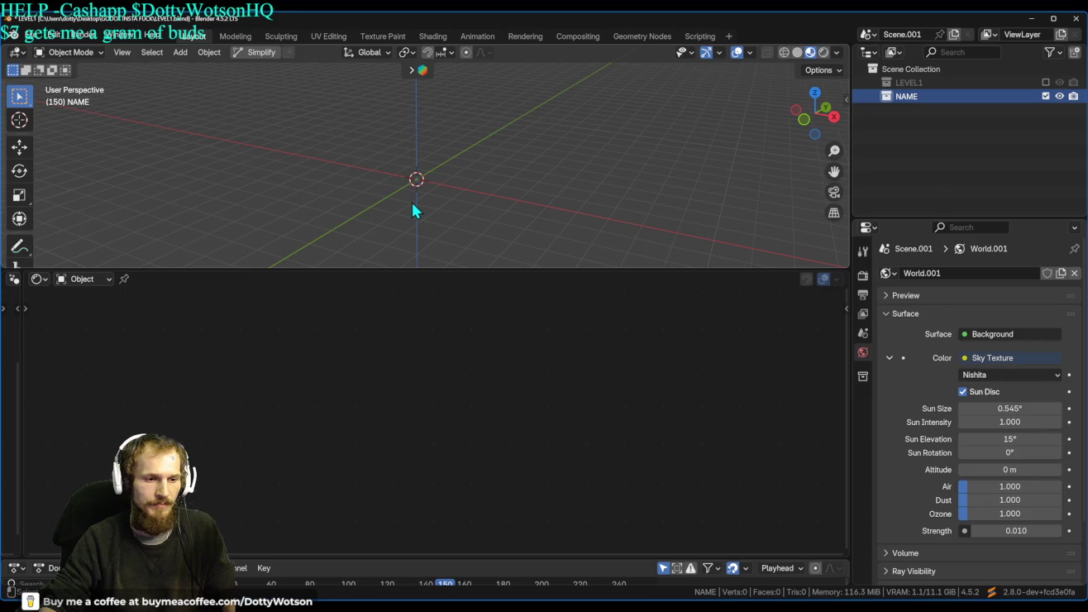
key("shift+a")
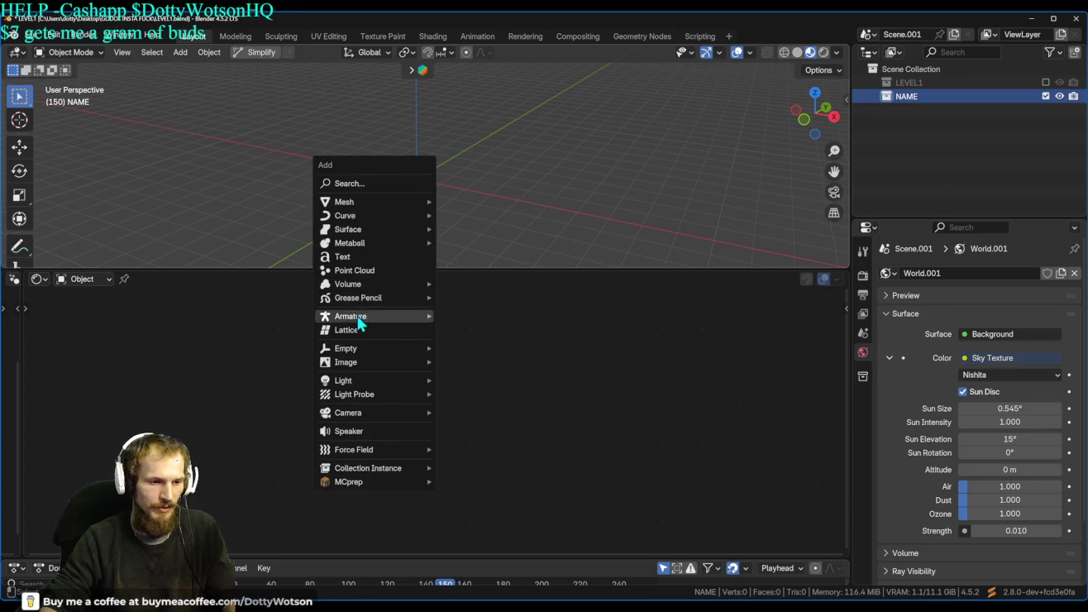
Add a text object and frame it in the front view.
left_click(374, 257)
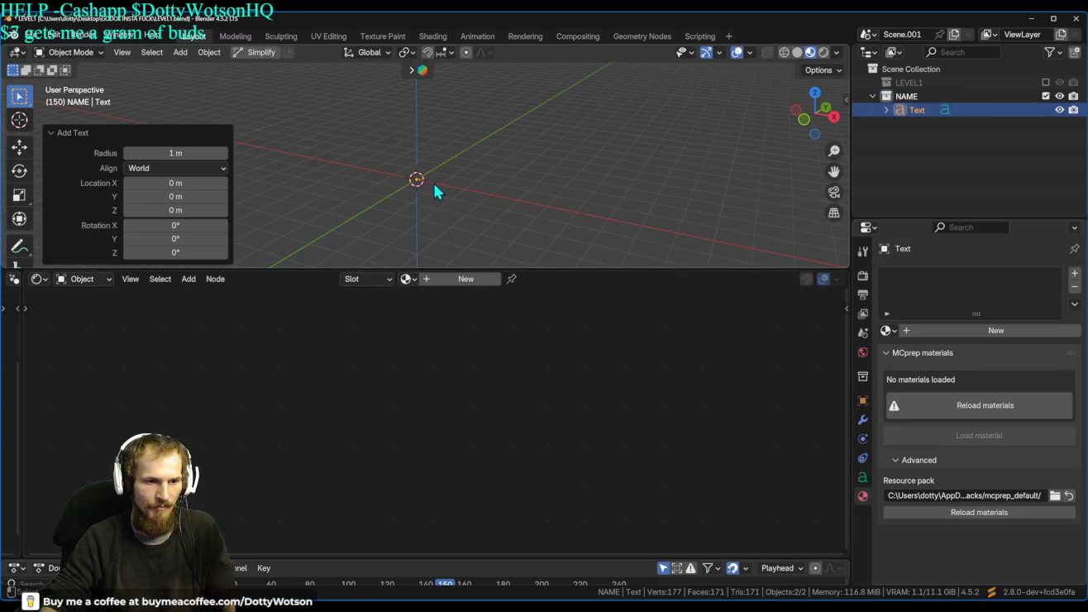
key("grave")
key("KP_Decimal")
key("grave")
key("KP_1")
mouse_move(349, 85)
left_mouse_down()
mouse_move(449, 140)
mouse_move(616, 171)
mouse_move(488, 161)
mouse_move(419, 136)
mouse_move(264, 235)
left_mouse_up()
key("KP_3")
key("grave")
key("KP_1")
Replace the default wording with 'BearAtSki' and return to Object Mode.
key("ctrl+Tab")
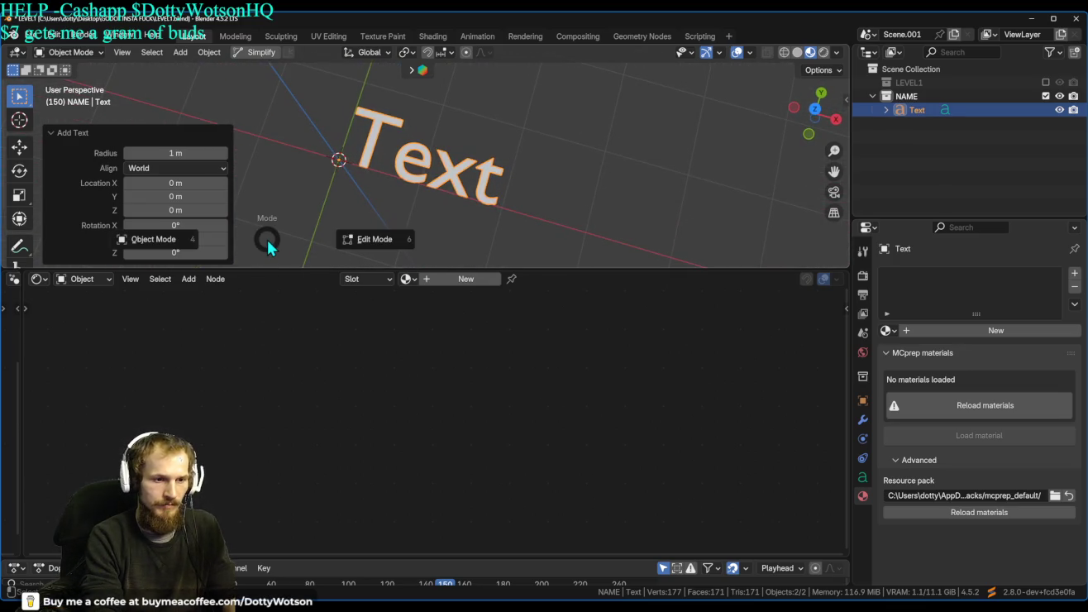
key("6")
key("BackSpace")
key("BackSpace")
key("BackSpace")
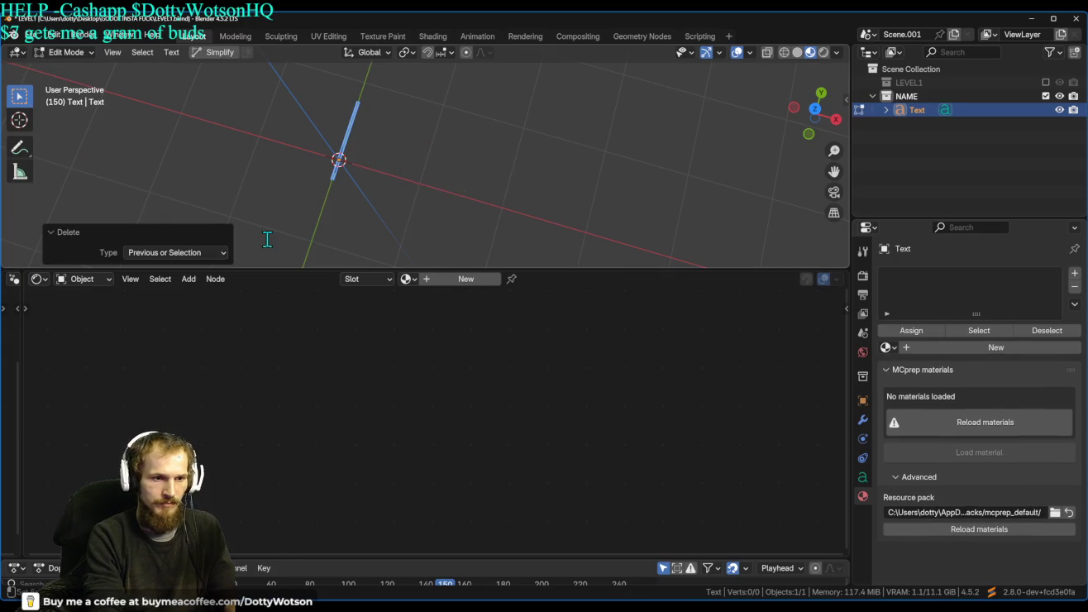
type("b")
key("BackSpace")
type("B")
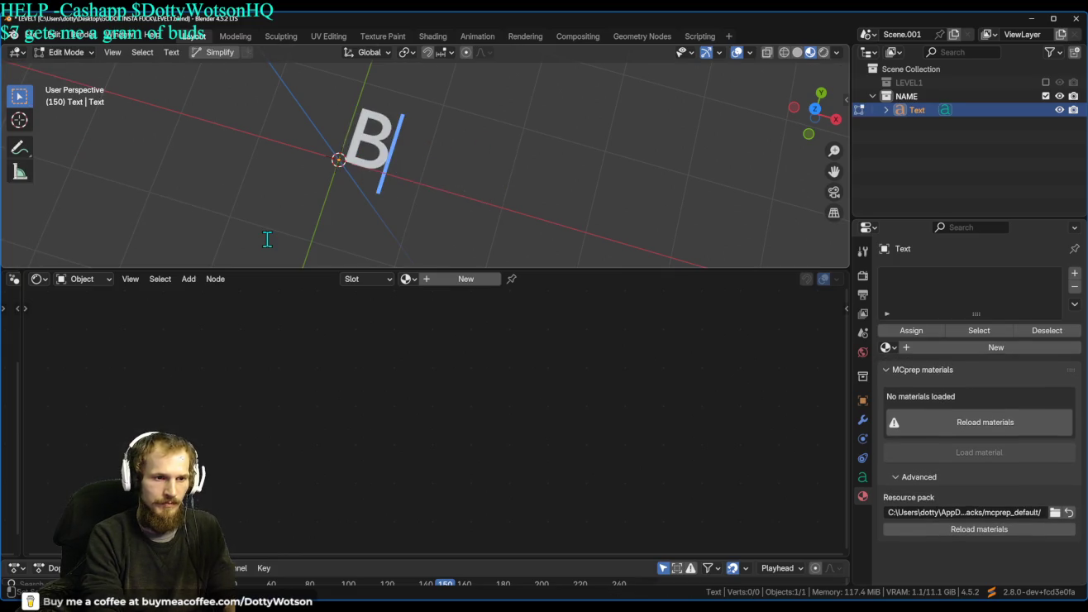
type("EAR")
key("BackSpace")
key("BackSpace")
key("BackSpace")
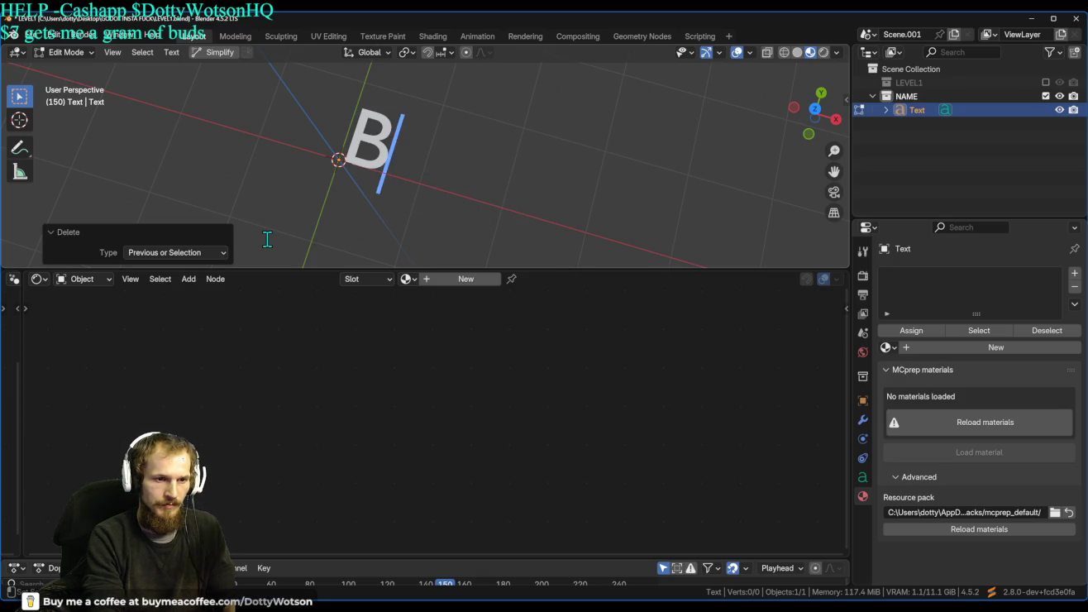
type("earA")
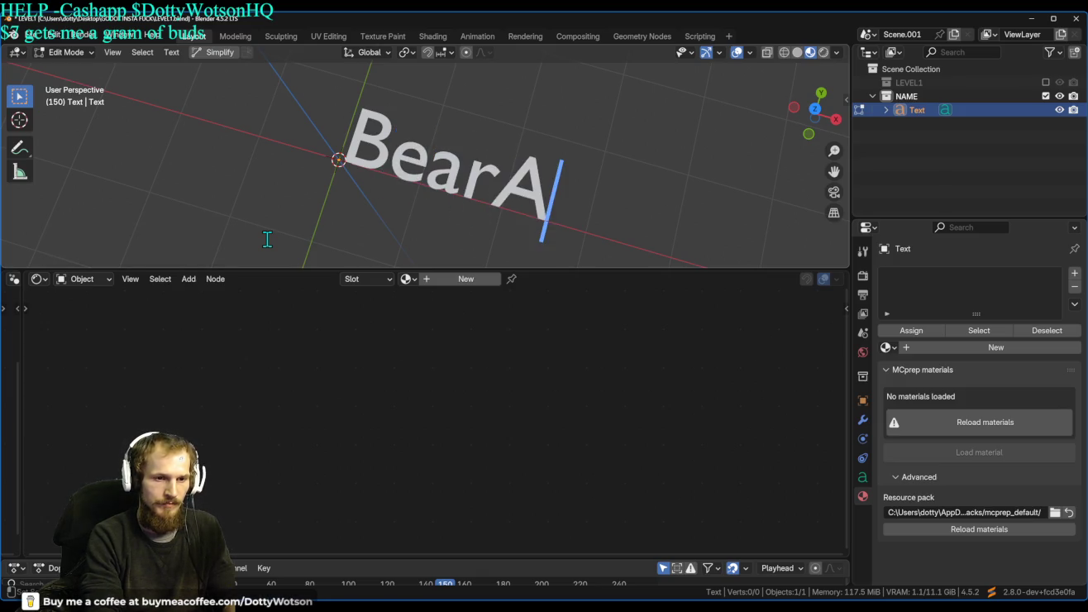
type("T")
key("BackSpace")
type("t")
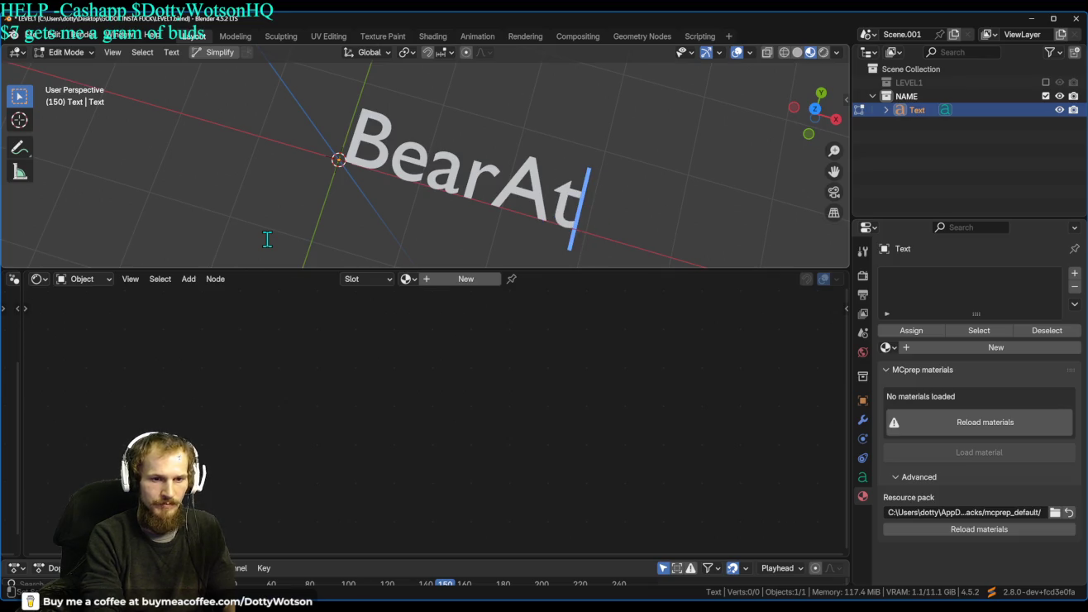
type("s")
key("BackSpace")
type("Ski")
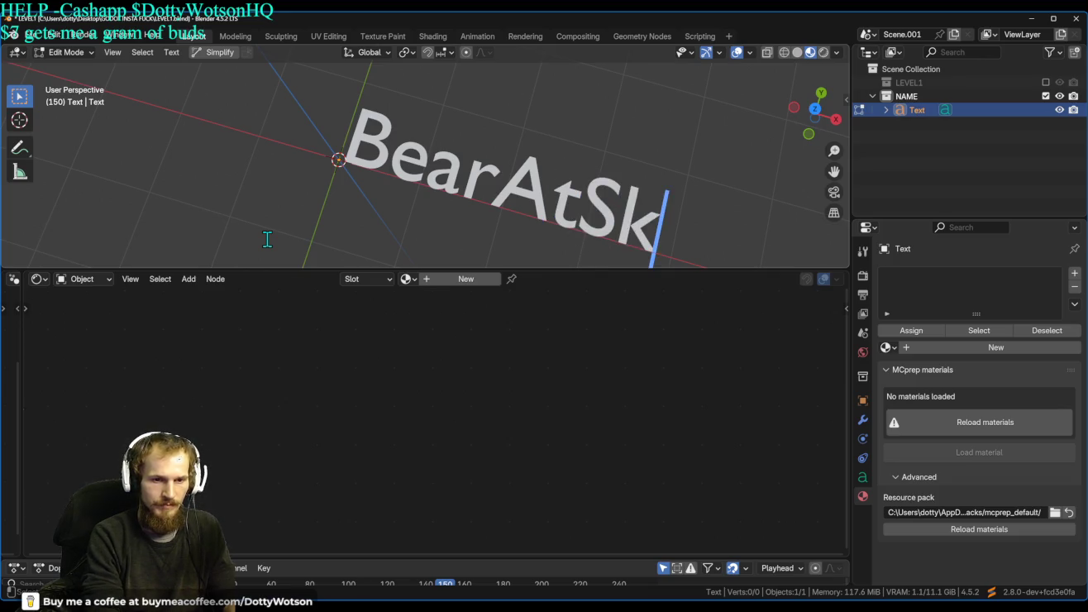
key("Tab")
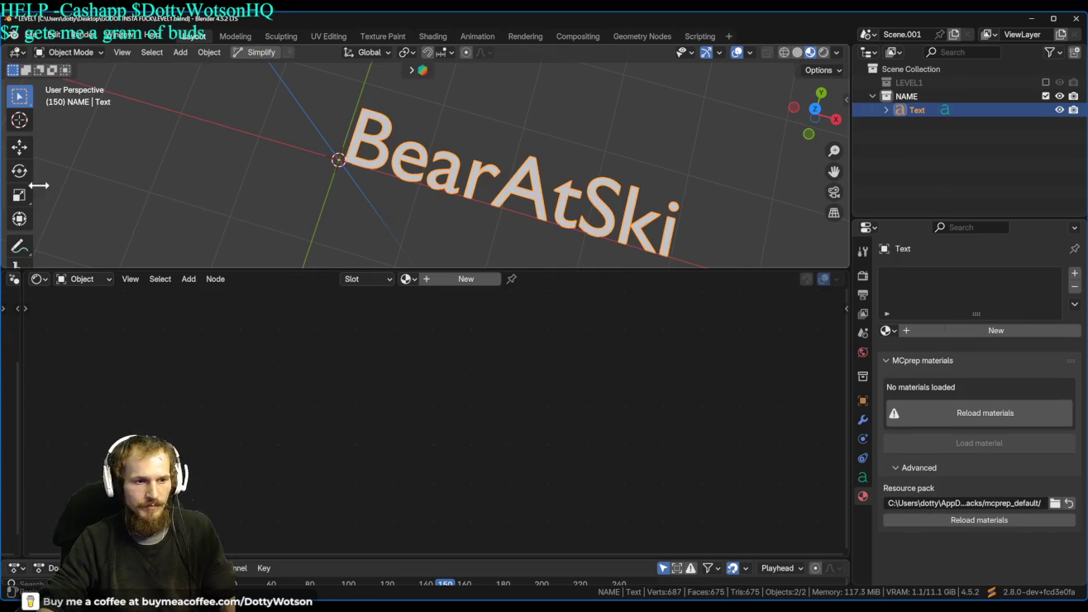
Edit the BearAtSki text down to read 'Bear'.
scroll(545, 243, "down", 3)
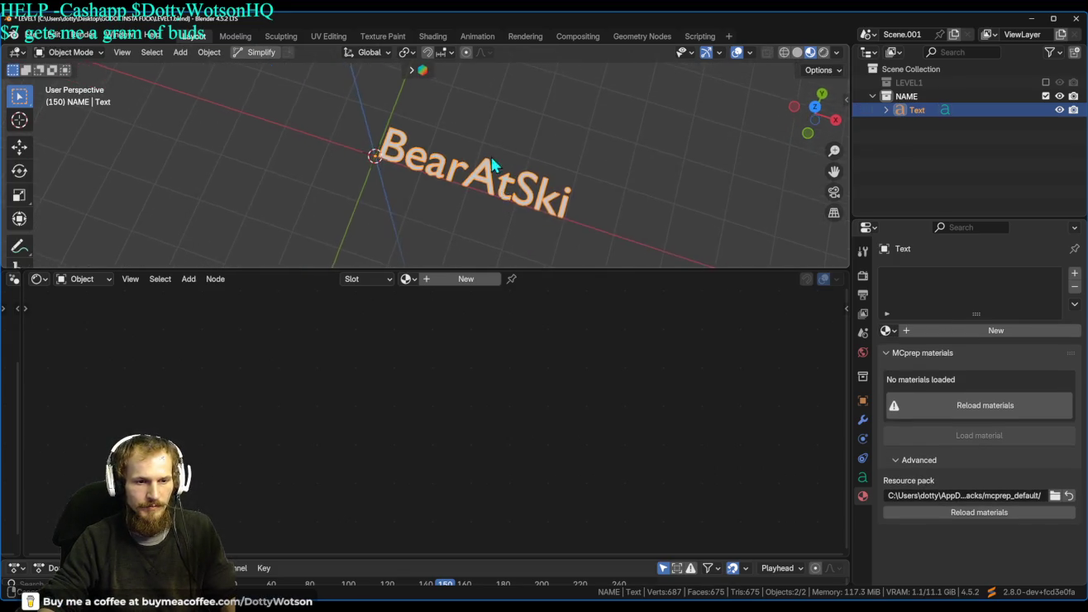
mouse_move(427, 127)
left_mouse_down()
mouse_move(415, 187)
mouse_move(468, 224)
left_mouse_up()
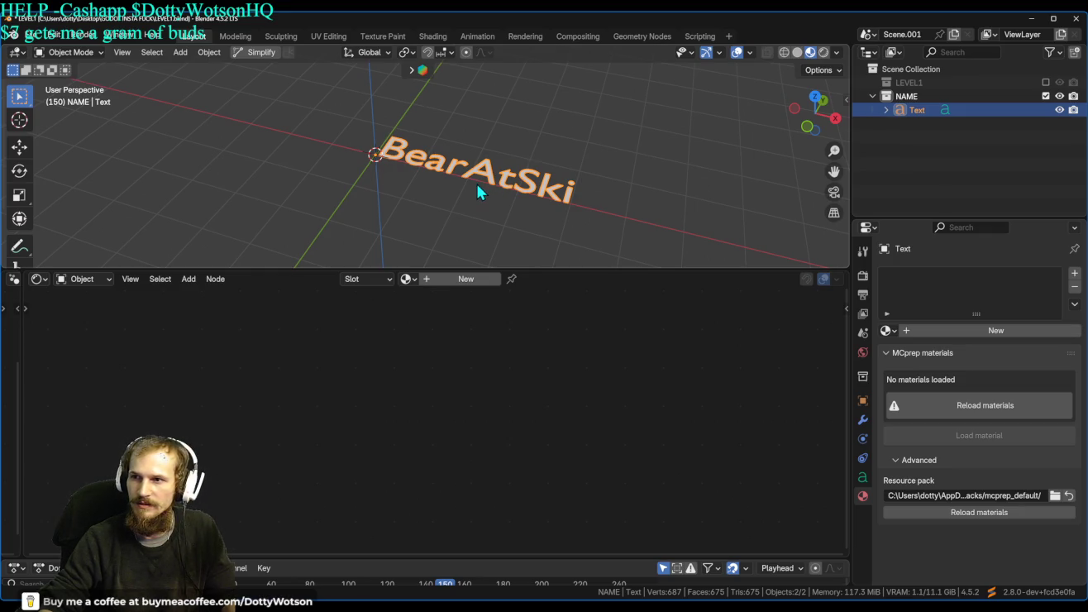
key("Tab")
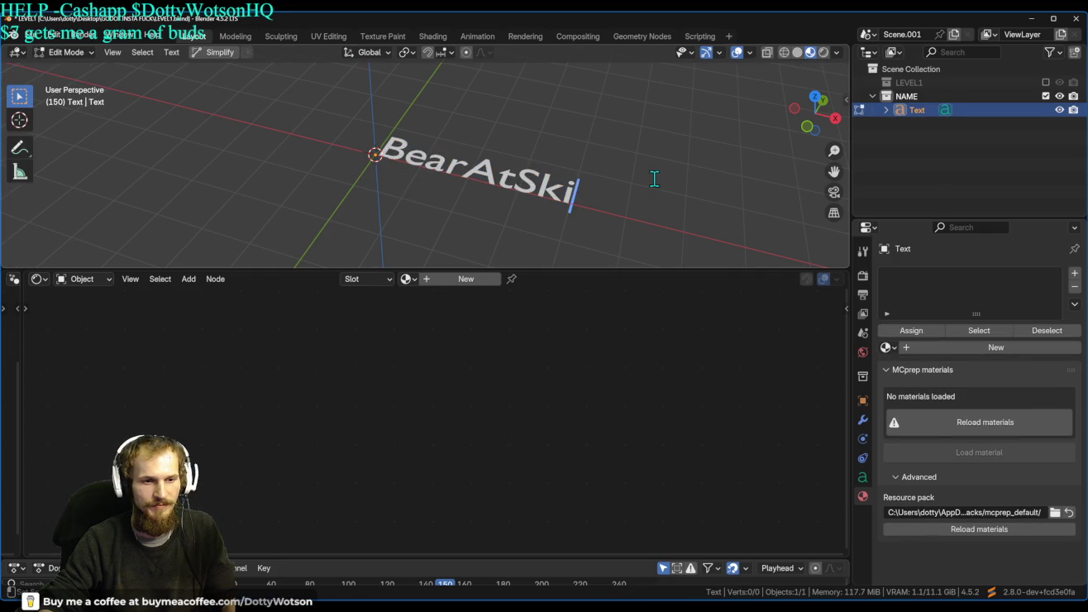
key("BackSpace")
key("BackSpace")
key("BackSpace")
type("A")
key("BackSpace")
type("ar")
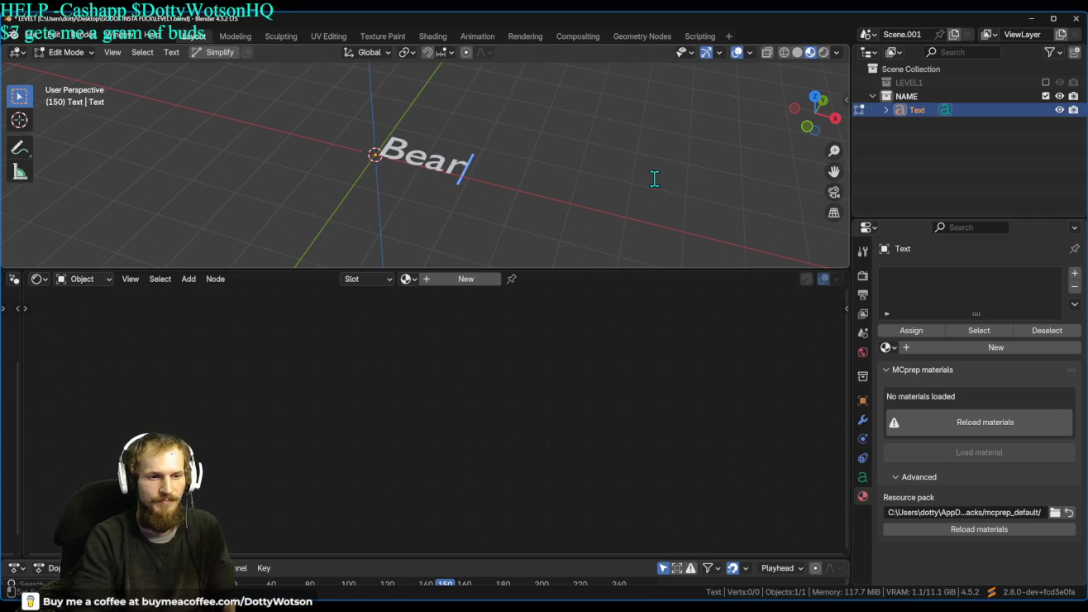
Back in Object Mode, enlarge the 3D viewport and show the text's Object Data properties.
key("ctrl+Tab")
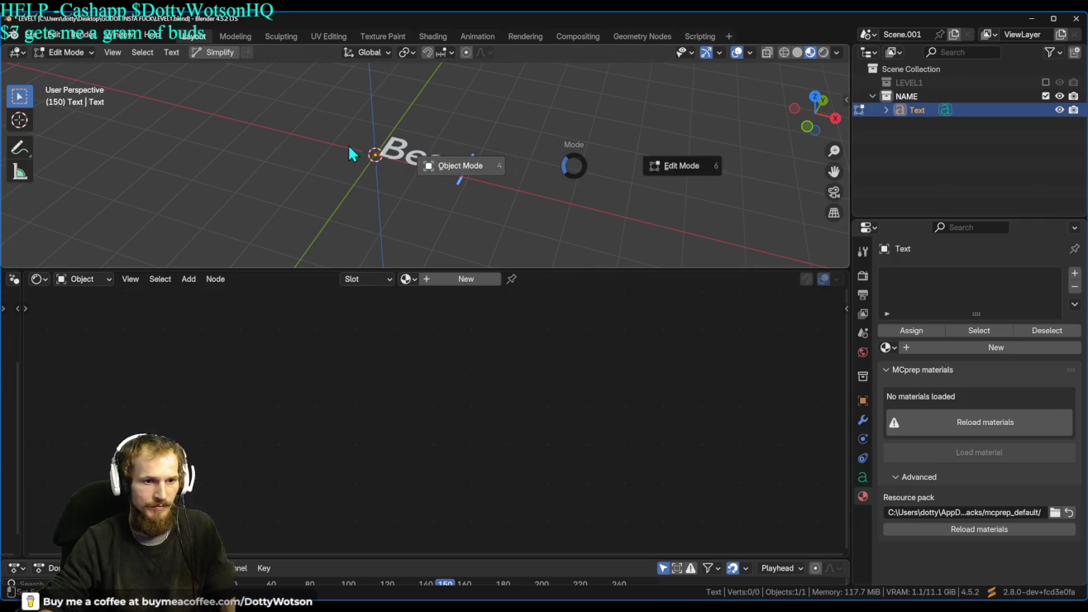
left_click(348, 149)
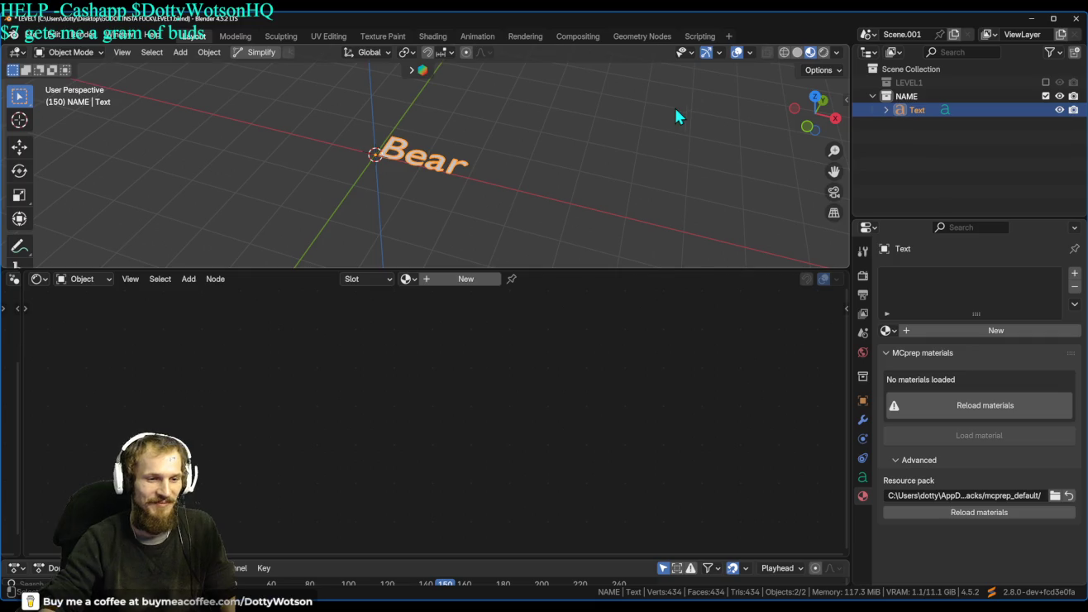
mouse_move(468, 269)
left_mouse_down()
mouse_move(461, 497)
mouse_move(459, 425)
left_mouse_up()
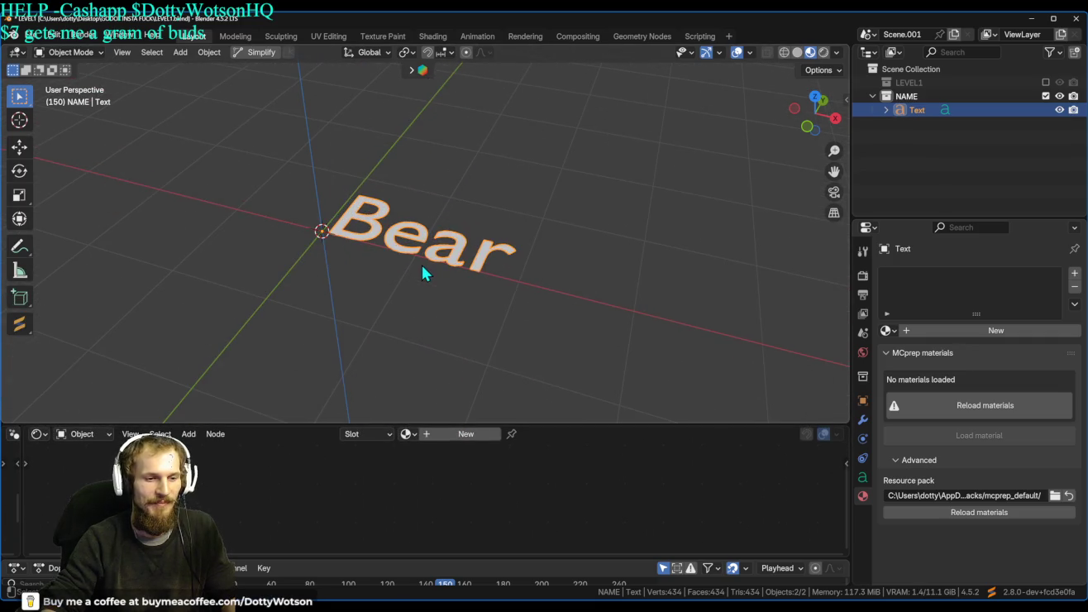
left_click(862, 476)
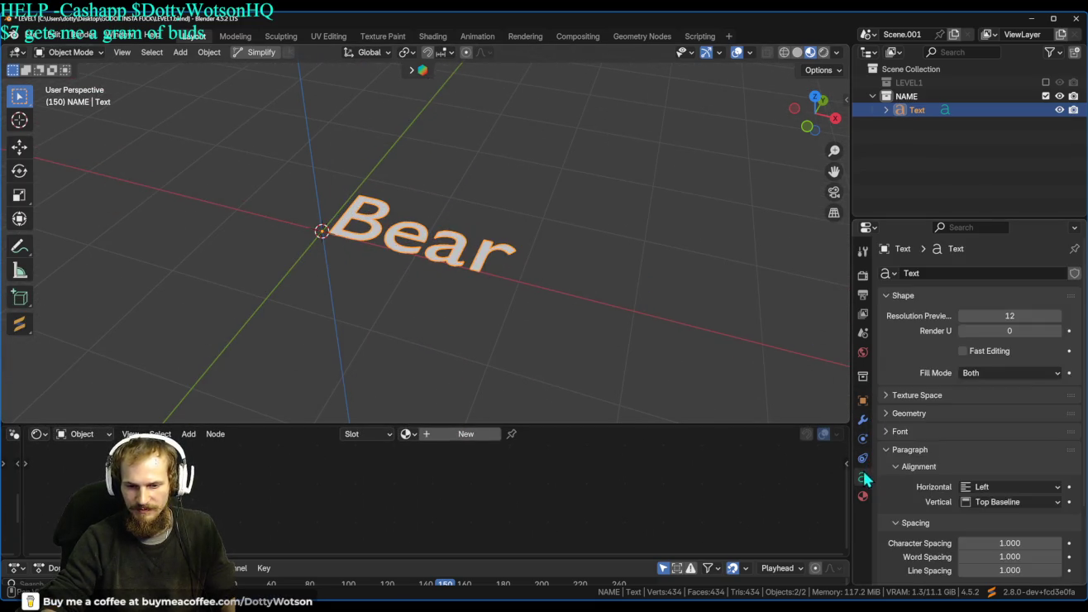
Raise the Geometry Extrude value to give the Bear letters depth.
scroll(951, 372, "down", 3)
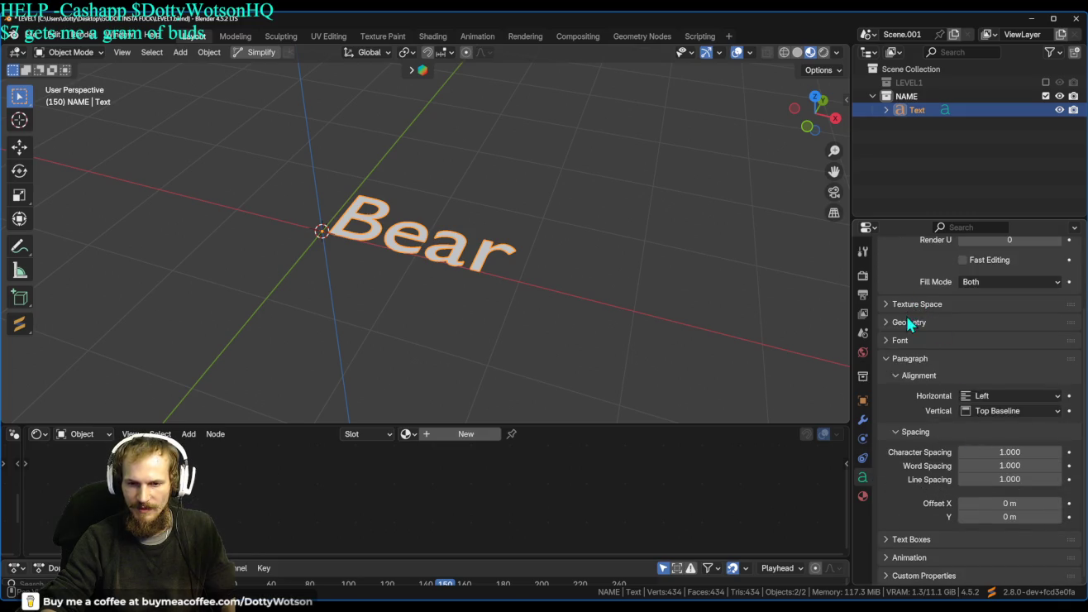
left_click(909, 322)
mouse_move(1009, 357)
left_mouse_down()
mouse_move(1049, 357)
mouse_move(993, 358)
mouse_move(1021, 357)
mouse_move(1004, 358)
left_mouse_up()
Set the font to Impact Regular, keeping text size 1.000, and view the letters obliquely.
scroll(1005, 398, "down", 5)
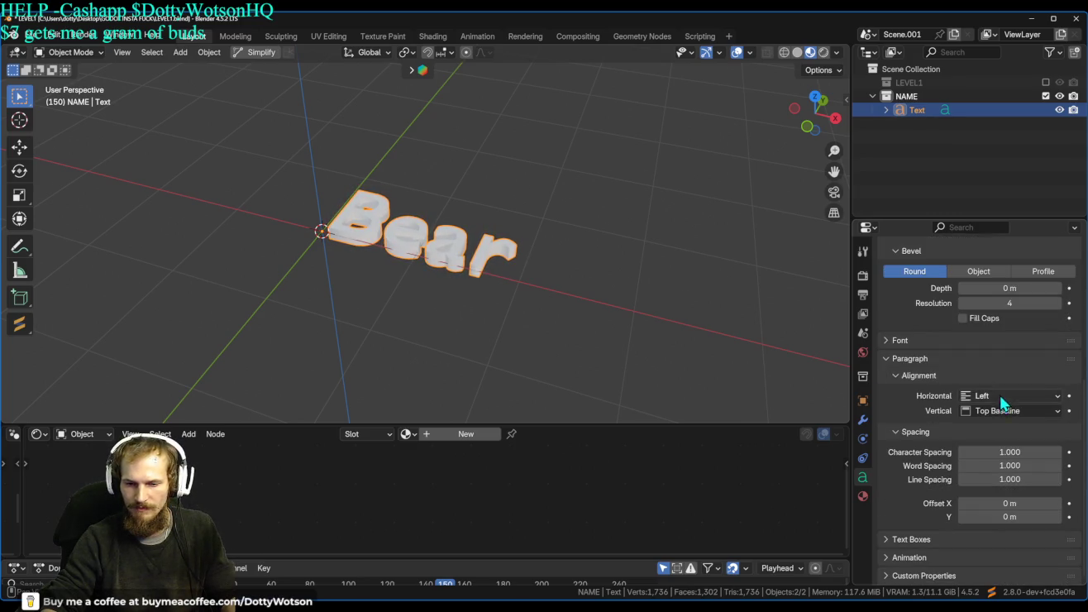
left_click(906, 341)
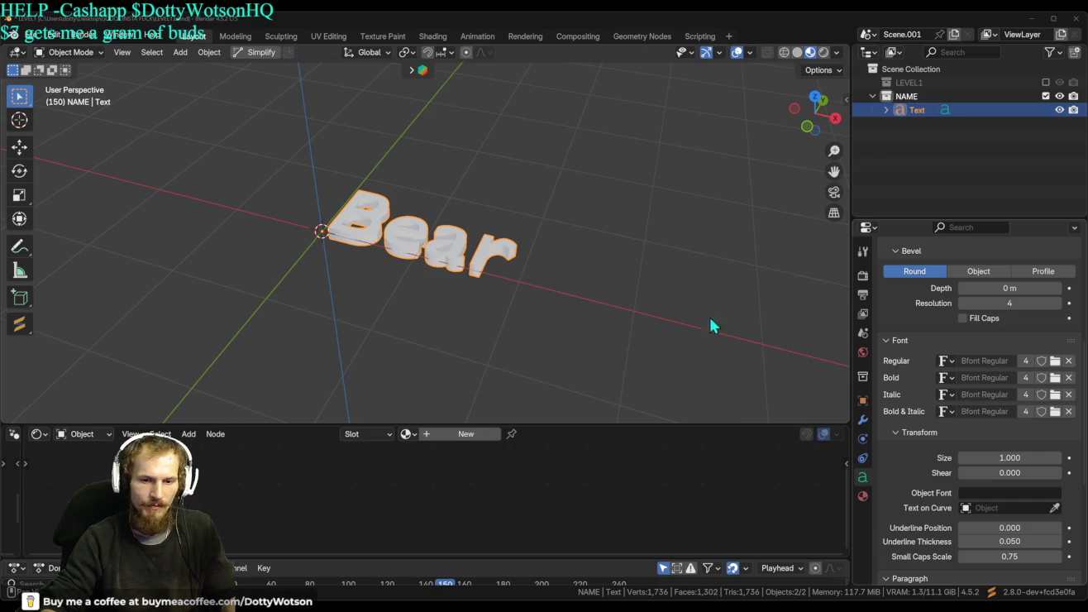
mouse_move(435, 195)
left_mouse_down()
mouse_move(512, 327)
mouse_move(629, 212)
left_mouse_up()
scroll(469, 260, "up", 5)
mouse_move(484, 234)
left_mouse_down()
mouse_move(465, 134)
mouse_move(274, 401)
mouse_move(75, 105)
mouse_move(524, 158)
left_mouse_up()
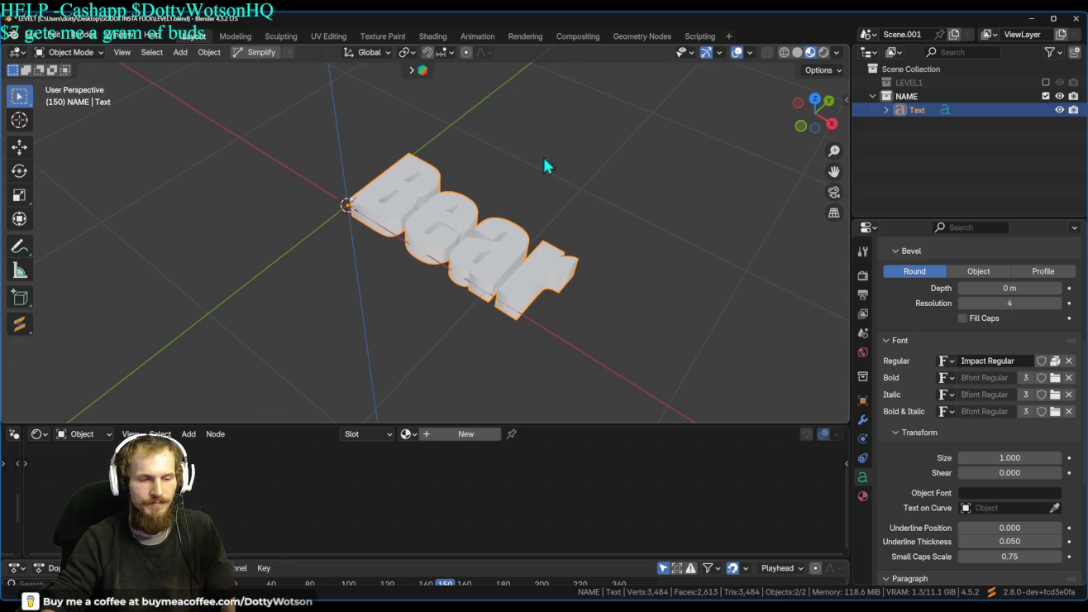
mouse_move(1011, 457)
left_mouse_down()
mouse_move(984, 458)
mouse_move(1067, 472)
mouse_move(959, 472)
mouse_move(1068, 472)
mouse_move(1010, 472)
left_mouse_up()
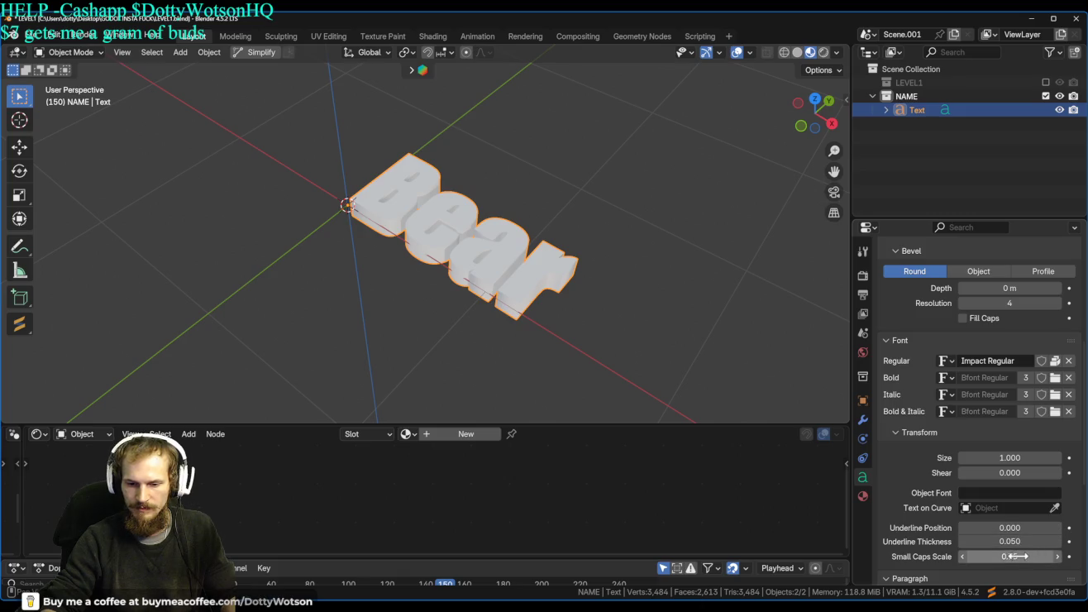
scroll(1013, 344, "up", 1)
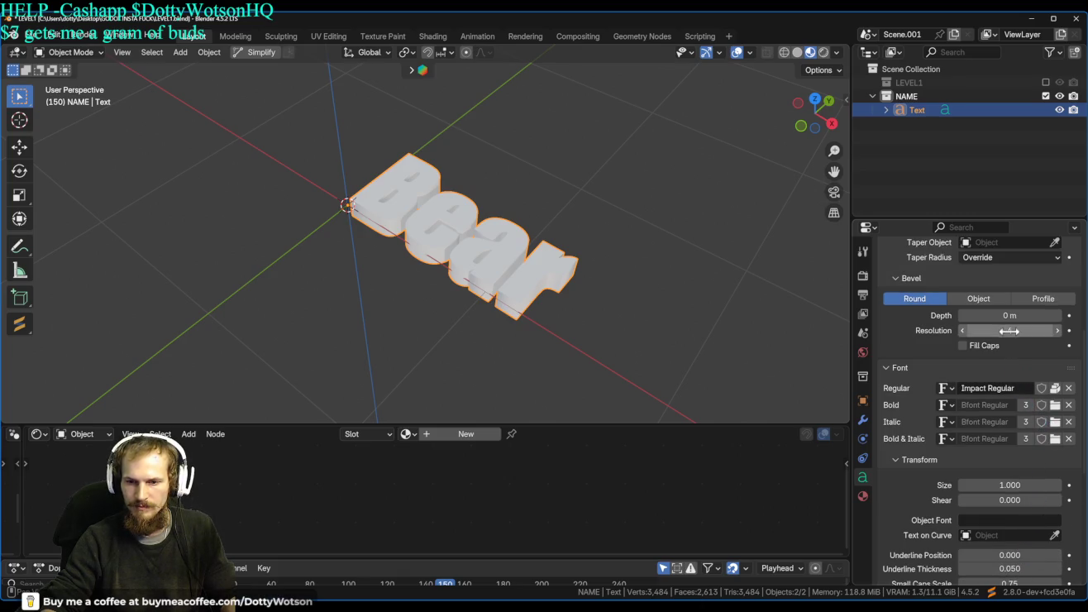
Give the Bear text a 0.008 m bevel depth and view it from near-front.
left_click_drag(1013, 336, 967, 336)
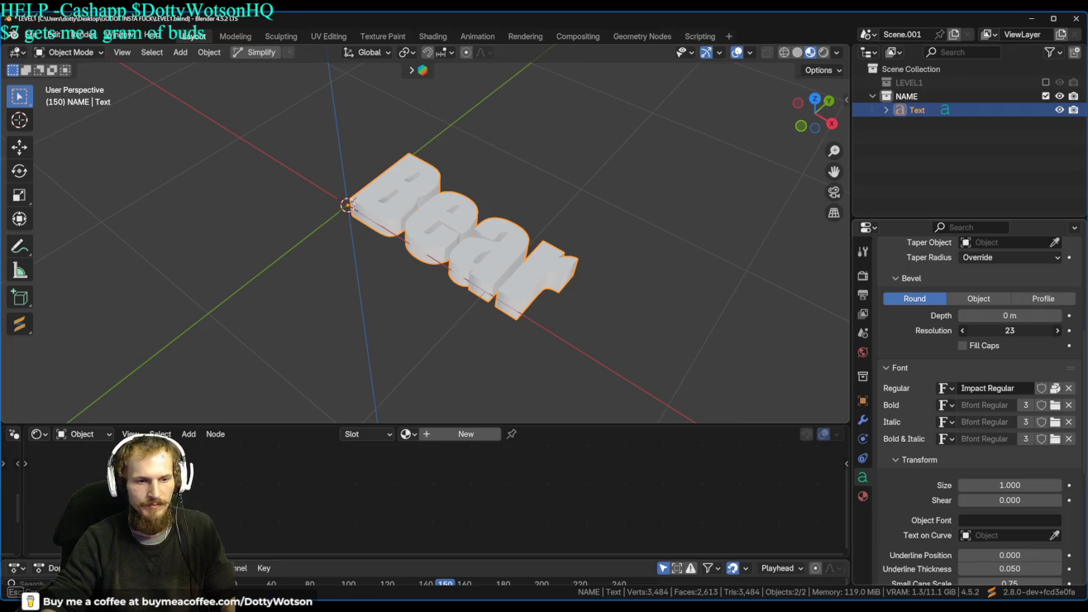
mouse_move(1019, 315)
left_mouse_down()
mouse_move(1067, 315)
mouse_move(992, 315)
mouse_move(1025, 315)
left_mouse_up()
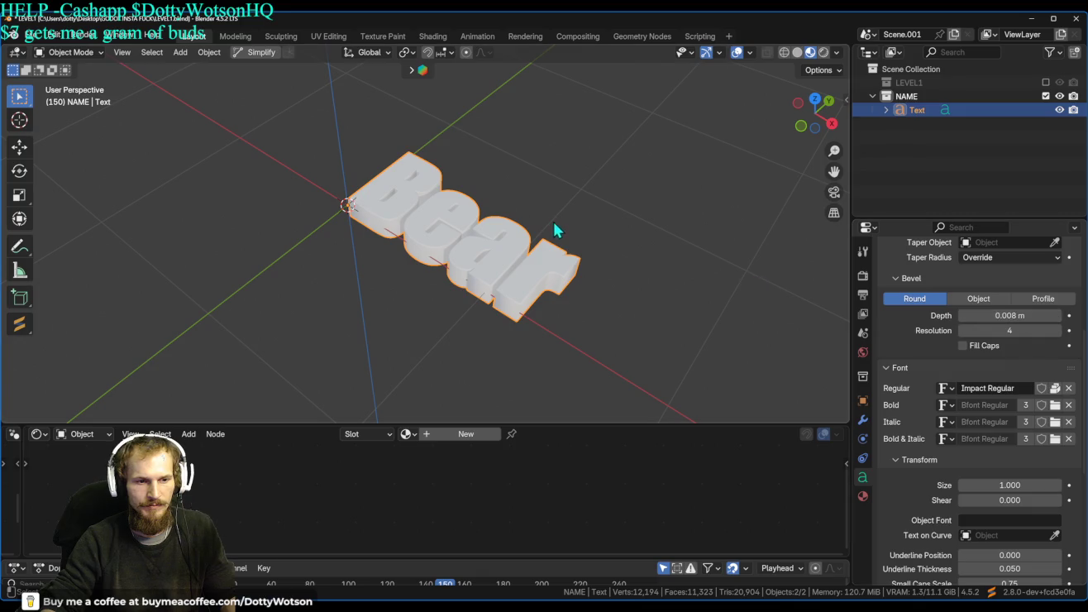
scroll(679, 334, "up", 6)
scroll(564, 255, "down", 5)
mouse_move(513, 245)
left_mouse_down()
mouse_move(498, 187)
mouse_move(591, 313)
mouse_move(708, 104)
mouse_move(677, 91)
left_mouse_up()
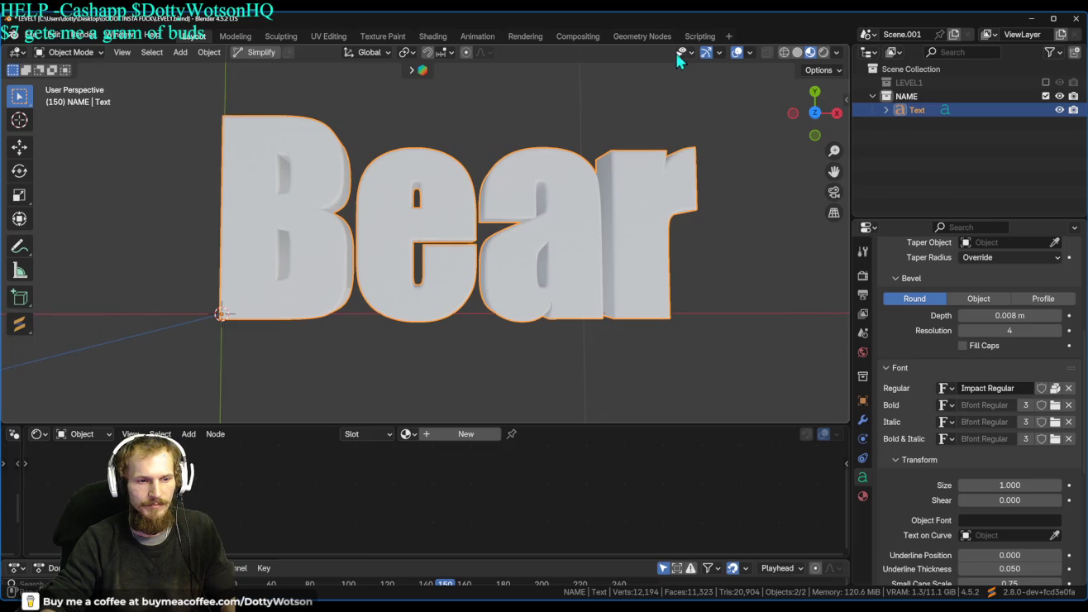
Try a Profile bevel, then revert to Round with bevel depth reset to 0 m.
left_click(1040, 299)
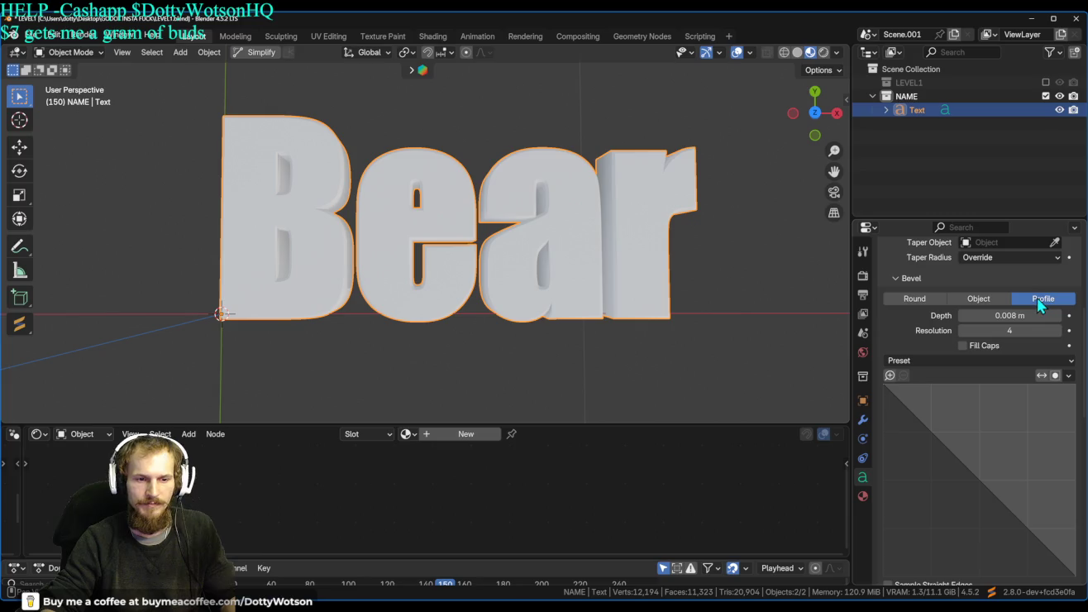
mouse_move(1010, 315)
left_mouse_down()
mouse_move(984, 316)
mouse_move(1058, 315)
mouse_move(983, 316)
mouse_move(1025, 316)
mouse_move(983, 330)
mouse_move(1034, 331)
left_mouse_up()
key("Escape")
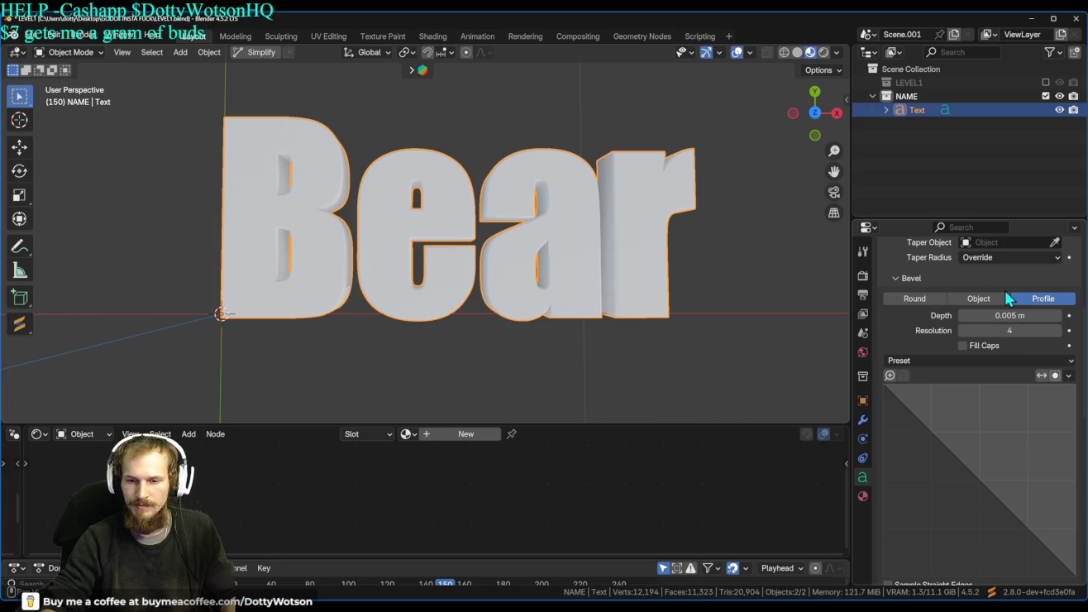
left_click(923, 300)
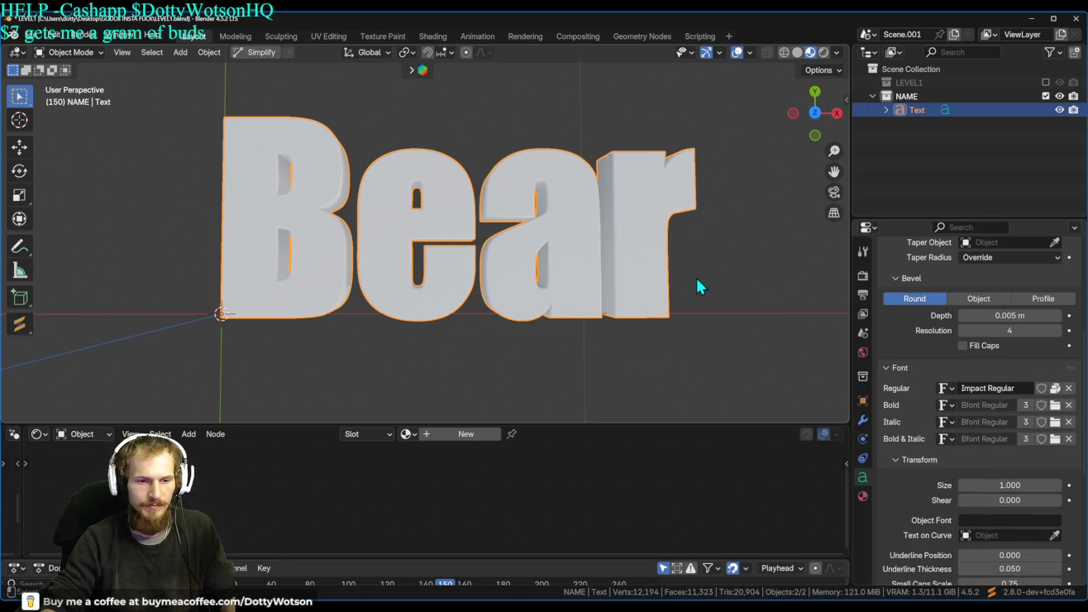
key("BackSpace")
scroll(1041, 301, "up", 5)
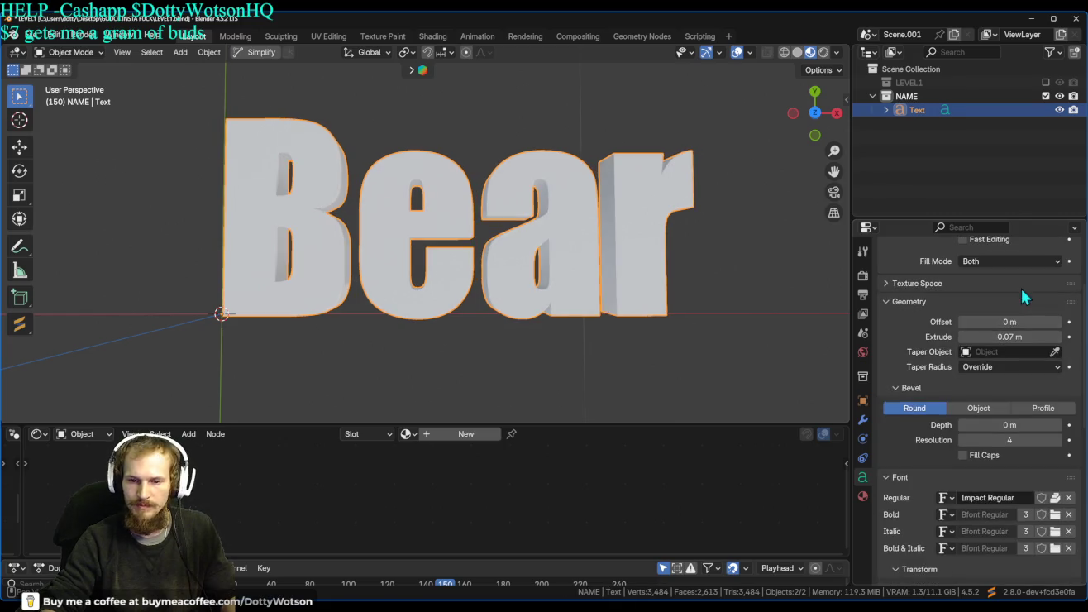
scroll(1008, 322, "up", 2)
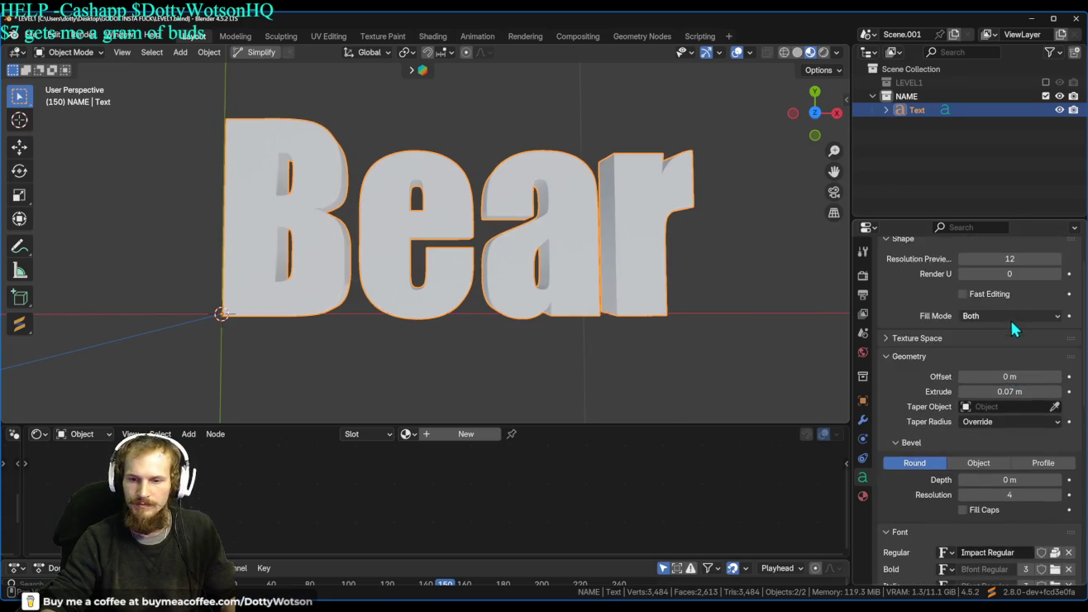
scroll(1010, 316, "down", 4)
scroll(1022, 396, "down", 2)
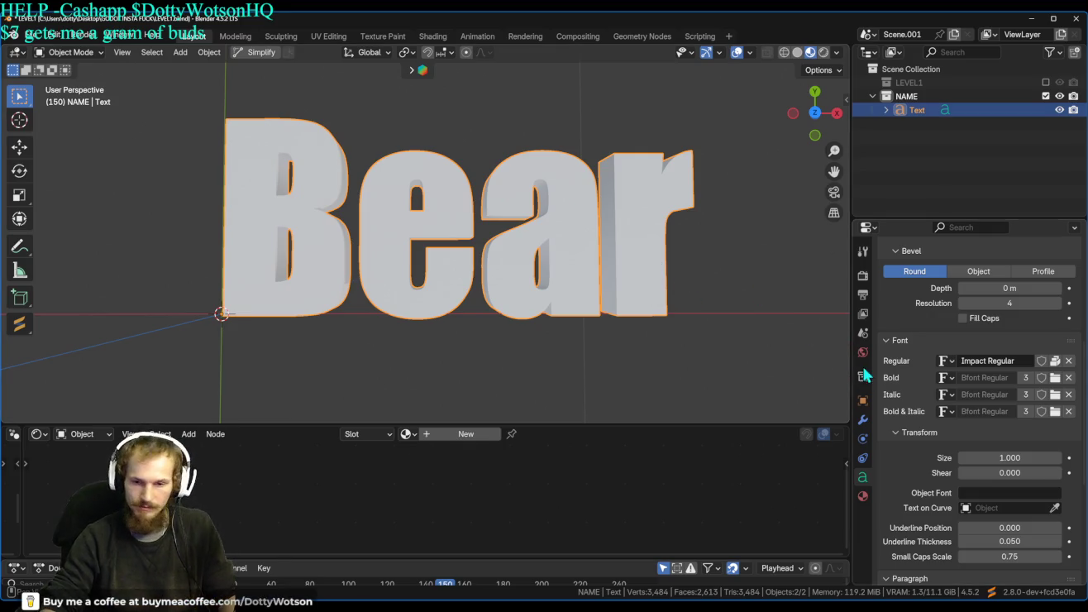
left_click(862, 421)
left_click(967, 276)
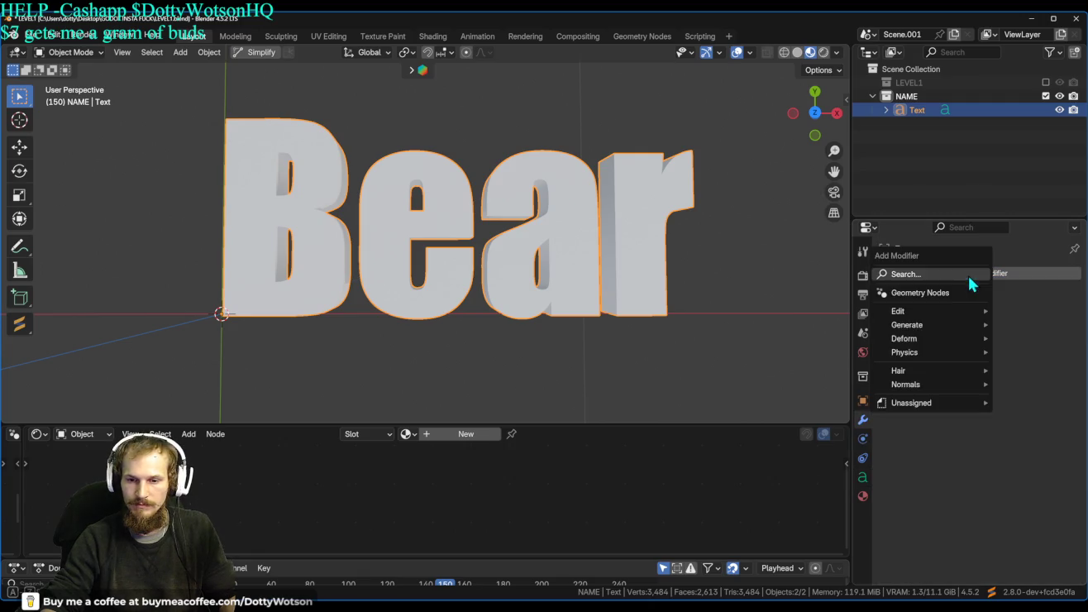
Add a Smooth Remesh modifier at octree depth 7 with Remove Disconnected off.
mouse_move(918, 315)
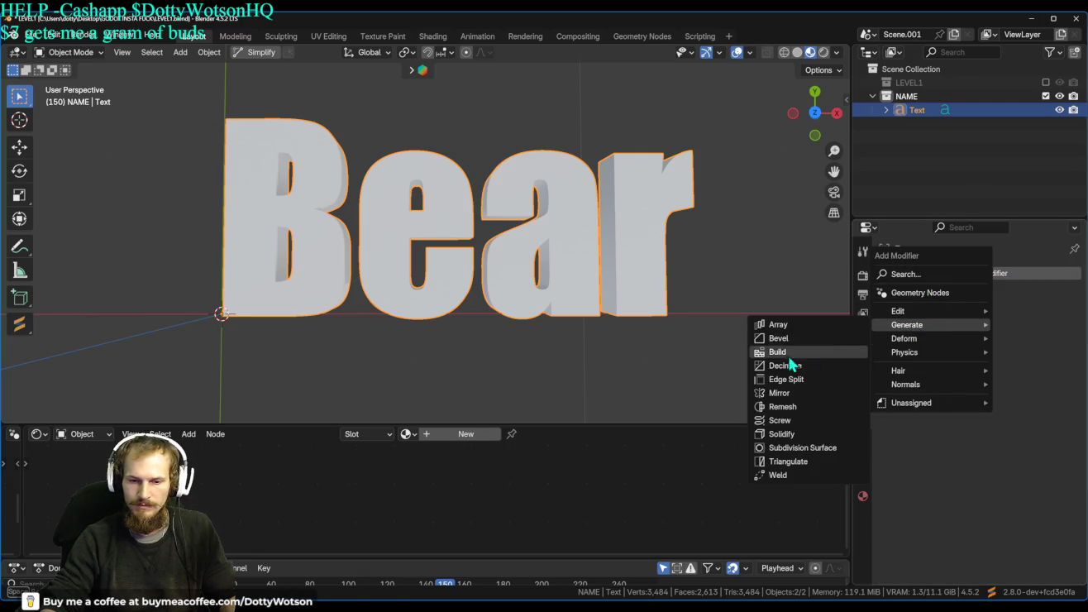
left_click(784, 408)
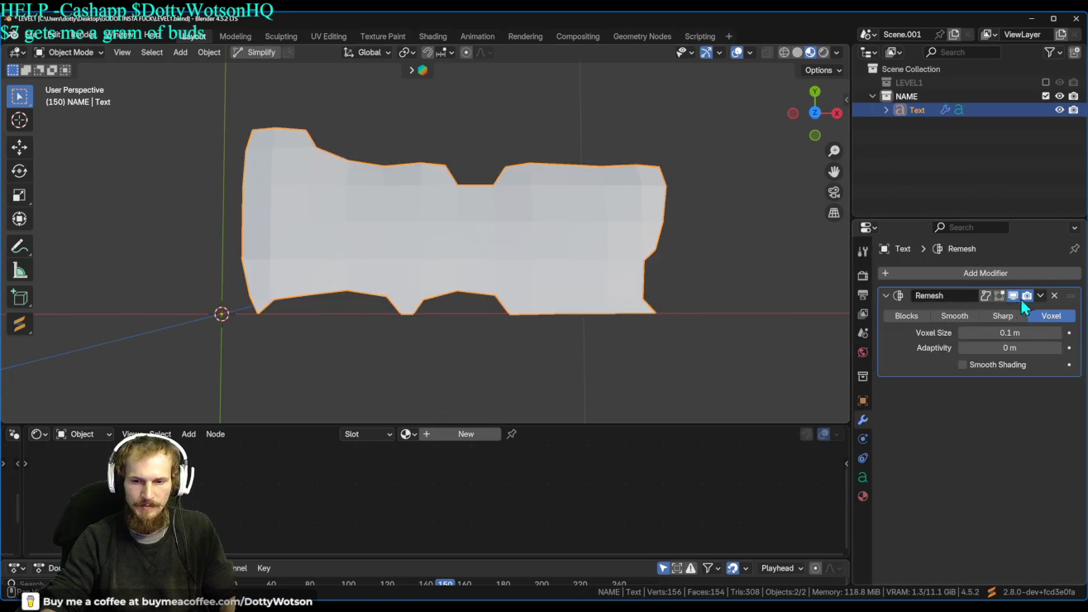
left_click(953, 315)
left_click_drag(1019, 325, 1043, 329)
left_click(1059, 334)
left_click(1059, 332)
left_click(963, 364)
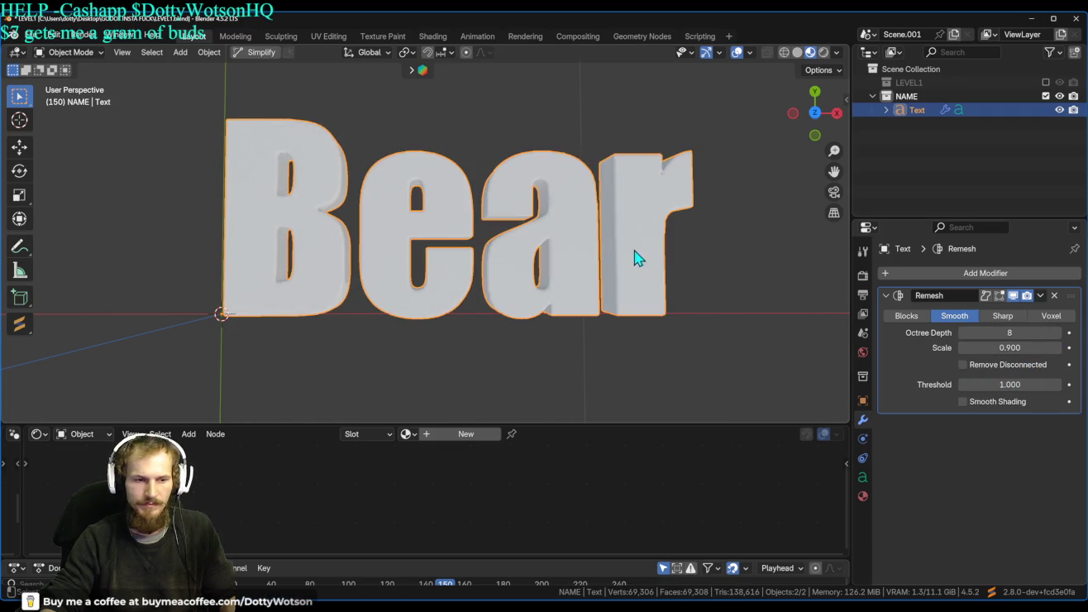
left_click(964, 333)
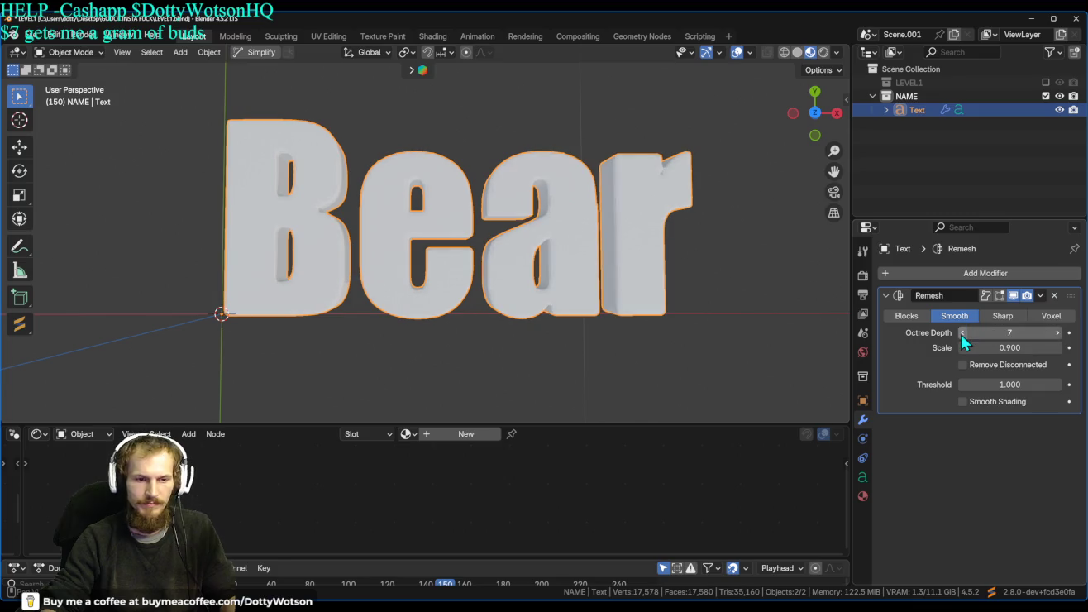
Switch to X-ray wireframe view and orbit to see the text at an angle.
left_click(782, 52)
mouse_move(720, 74)
left_mouse_down()
mouse_move(588, 187)
mouse_move(409, 217)
mouse_move(349, 213)
mouse_move(373, 126)
mouse_move(456, 219)
left_mouse_up()
right_click(485, 245)
Set the origin to geometry, move the text to the world origin, and rotate it 90° on X.
mouse_move(446, 287)
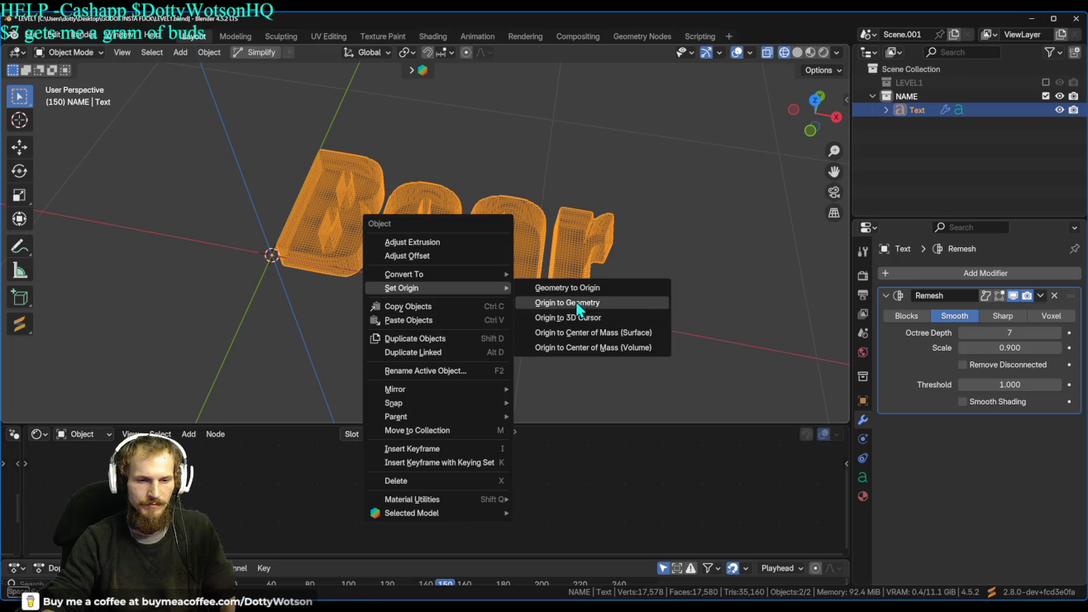
left_click(580, 308)
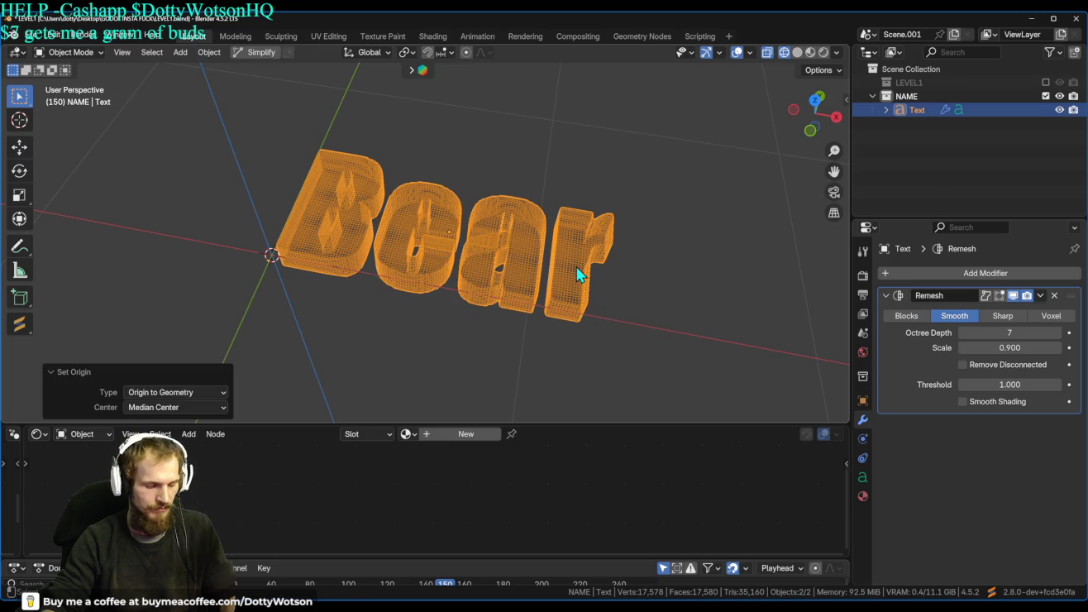
key("alt+g")
scroll(377, 275, "down", 4)
type("rx")
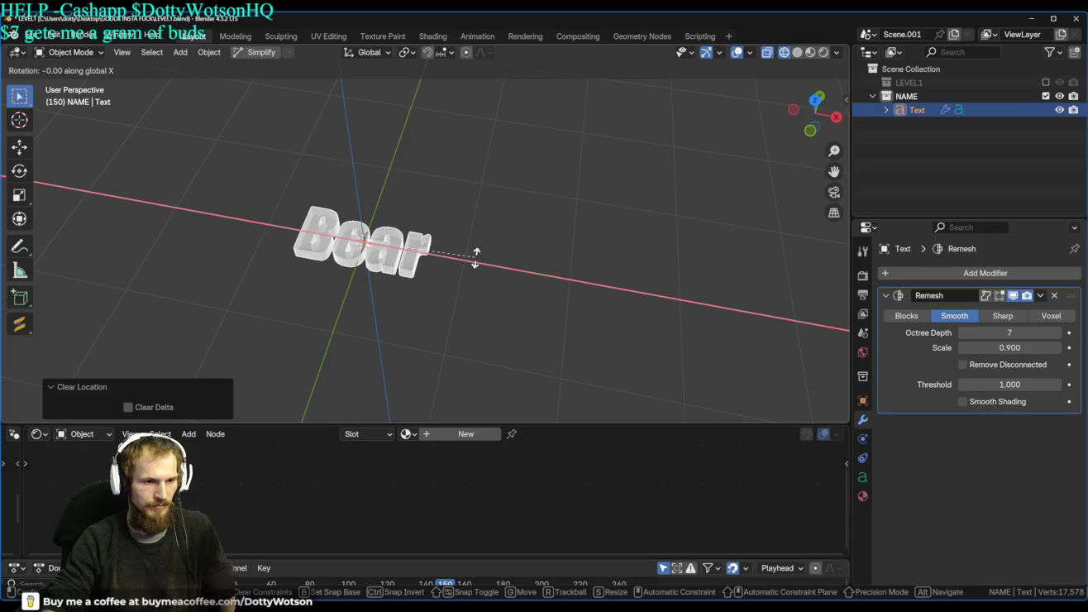
type("90")
key("Return")
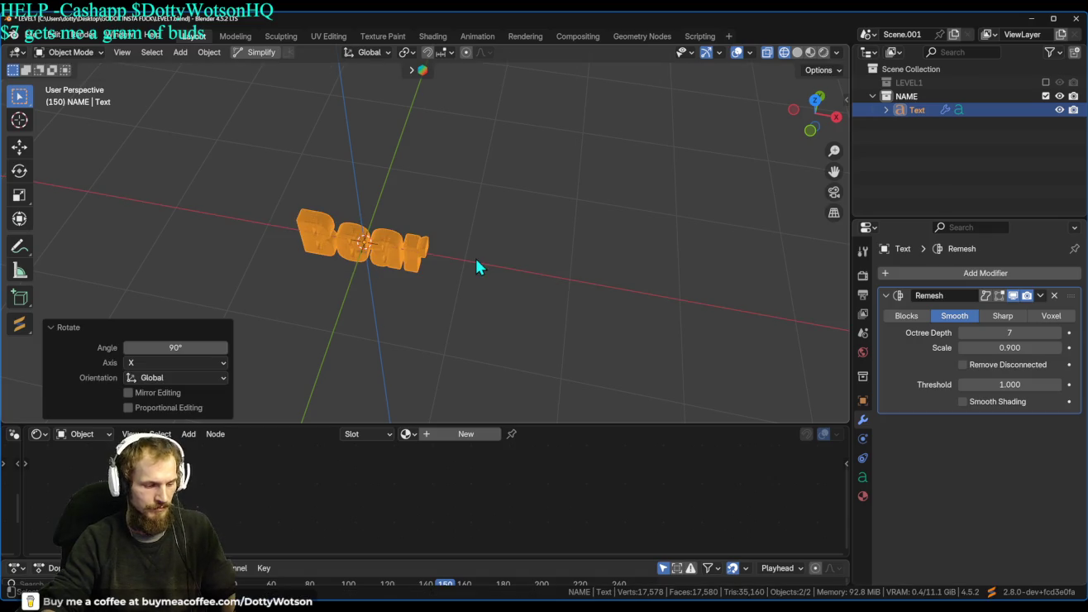
Apply rotation and scale so the text becomes a real mesh, checking it from the front.
key("ctrl+a")
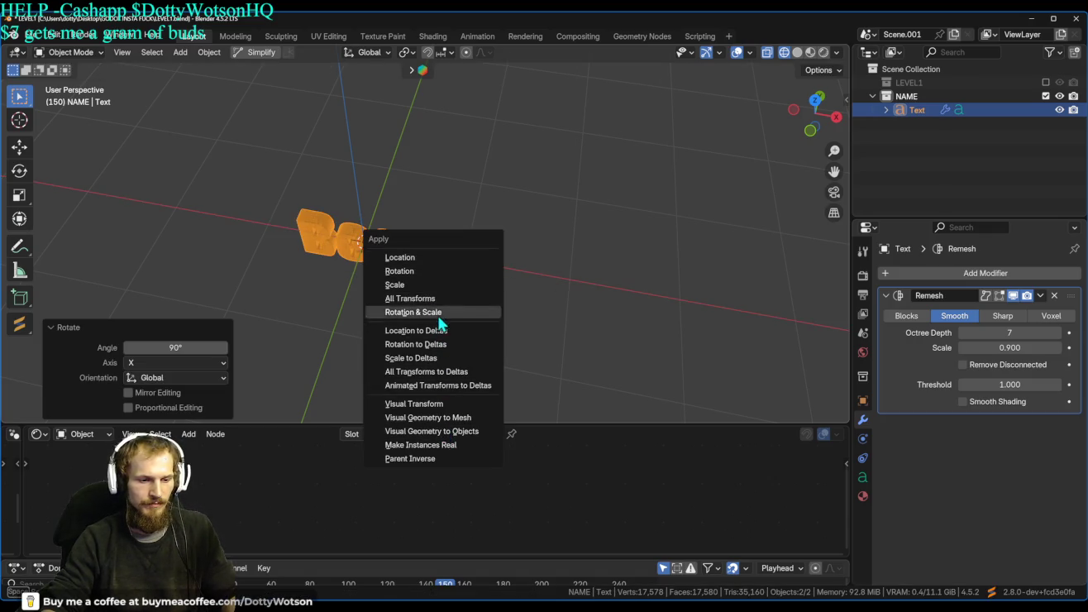
left_click(460, 417)
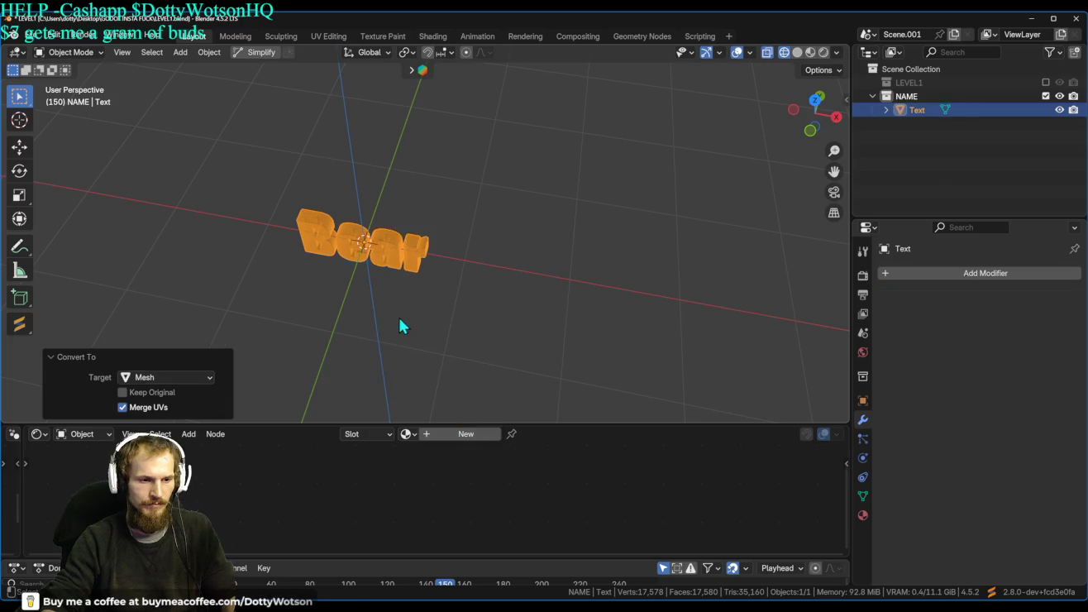
left_click_drag(408, 334, 541, 187)
scroll(420, 243, "up", 5)
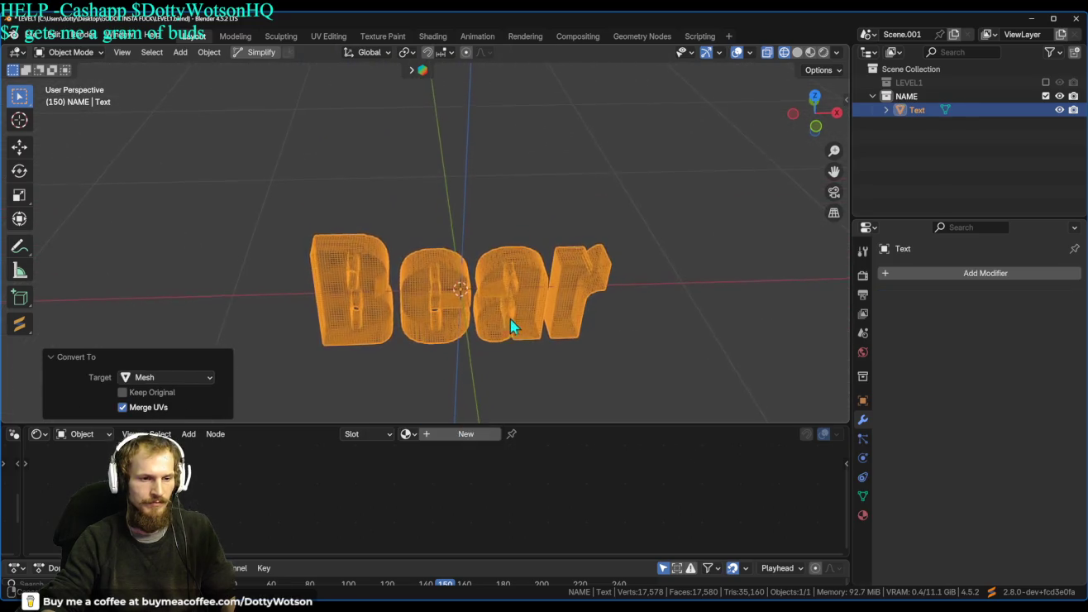
key("KP_1")
key("grave")
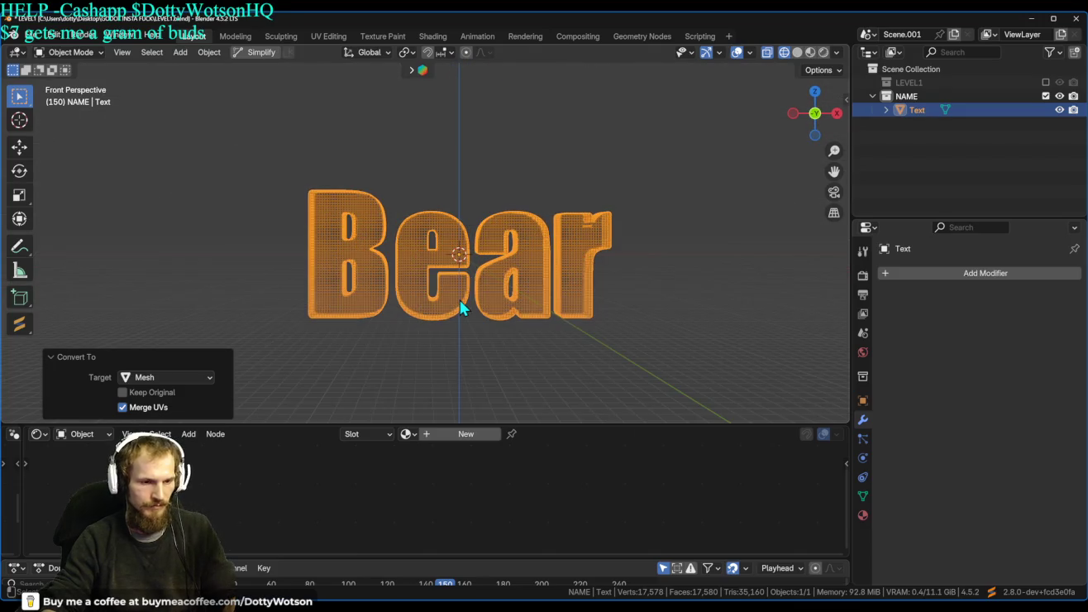
scroll(461, 308, "down", 3)
mouse_move(485, 306)
left_mouse_down()
mouse_move(466, 257)
mouse_move(310, 287)
left_mouse_up()
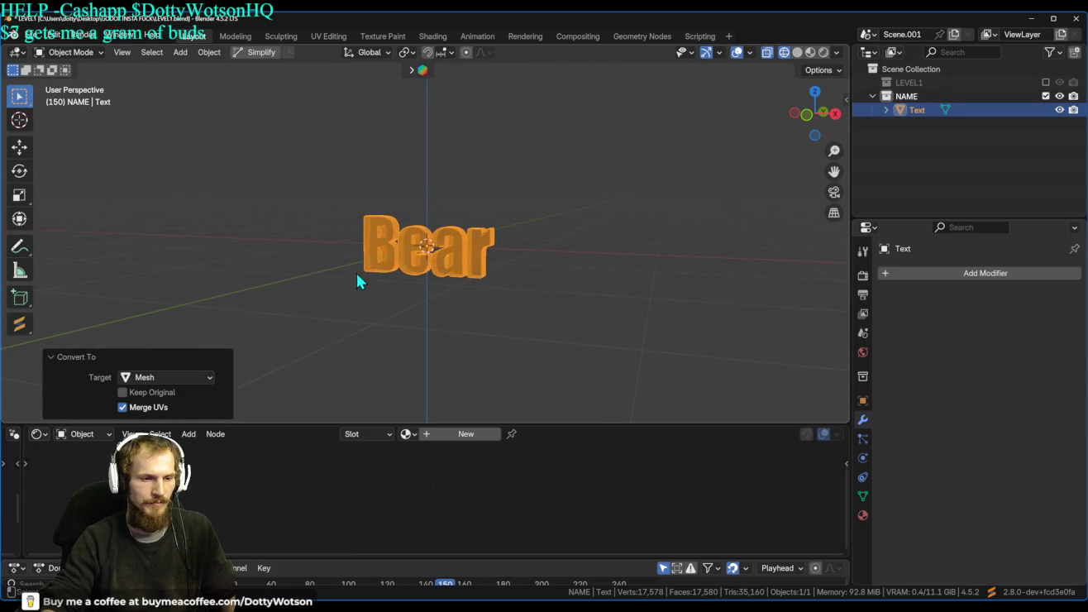
left_click(32, 36)
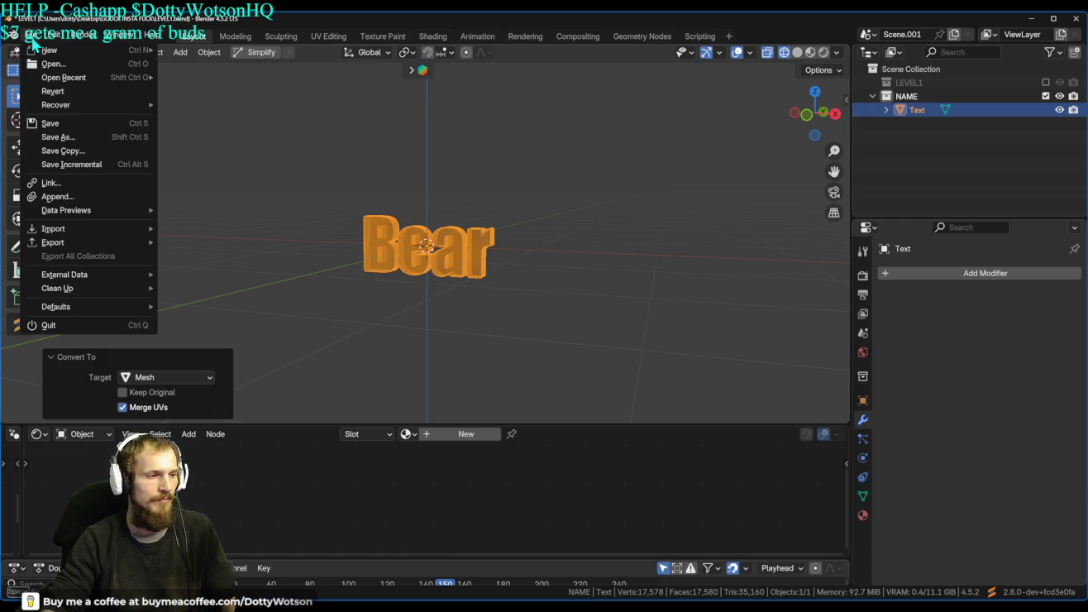
Cancel out of the export options and show the Bear mesh's empty Material properties.
mouse_move(55, 230)
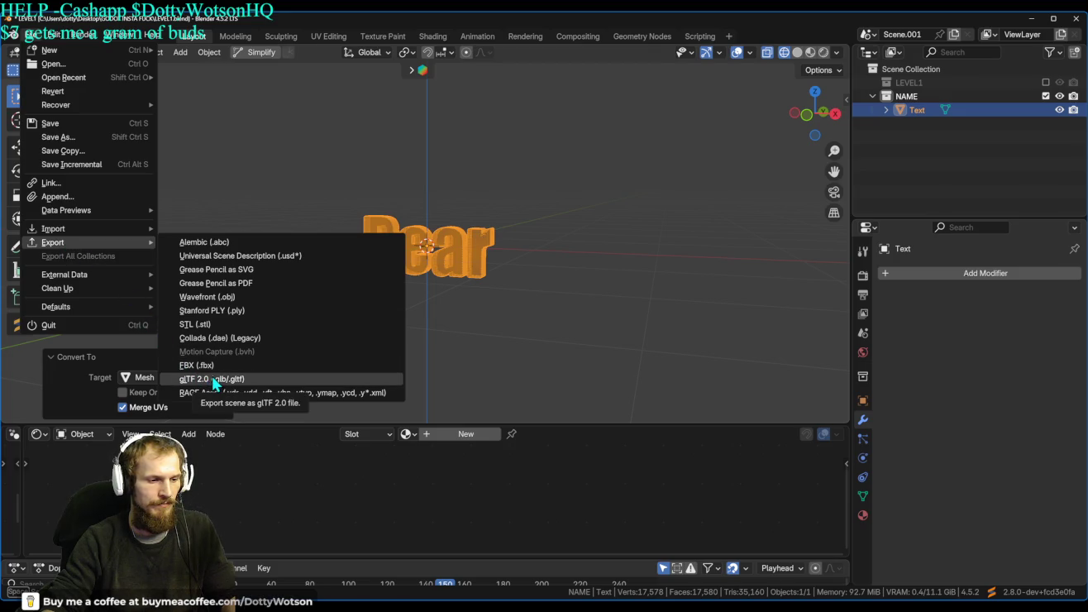
key("Escape")
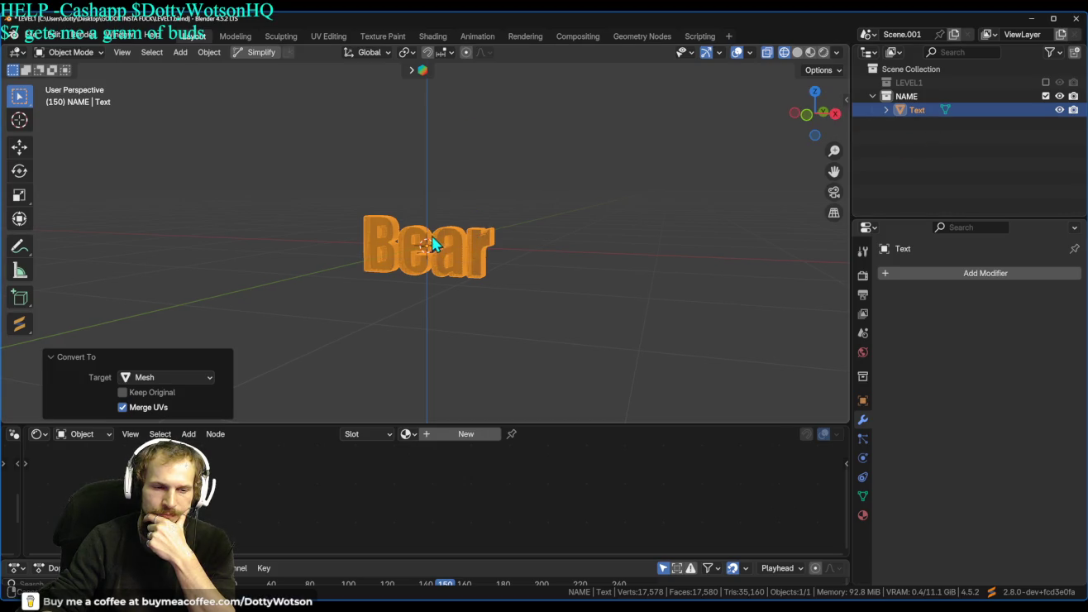
scroll(500, 251, "up", 3)
scroll(510, 253, "down", 1)
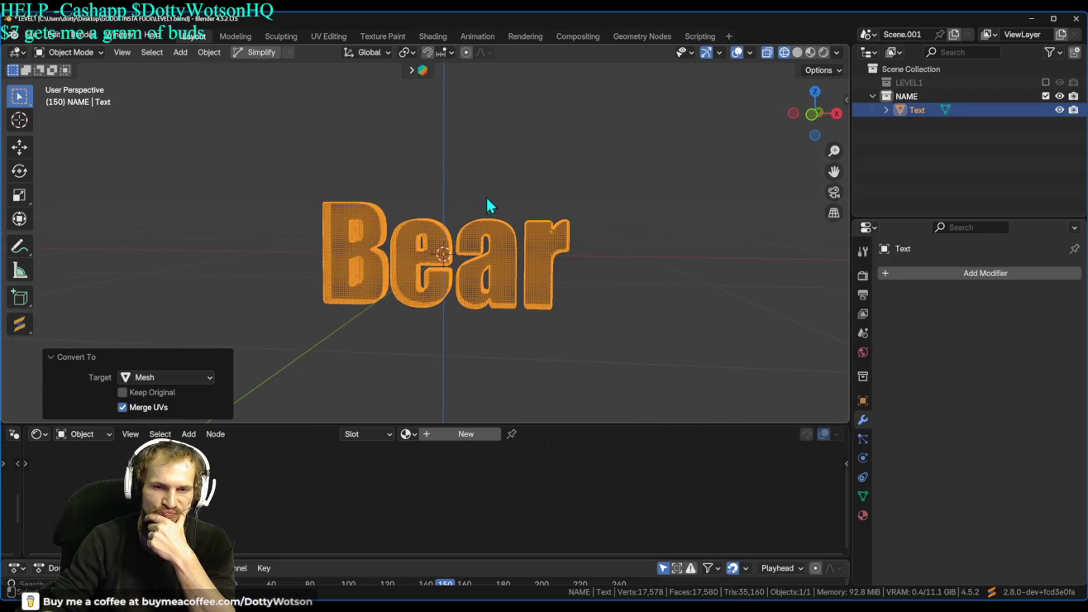
mouse_move(489, 201)
left_mouse_down()
mouse_move(309, 184)
mouse_move(288, 203)
left_mouse_up()
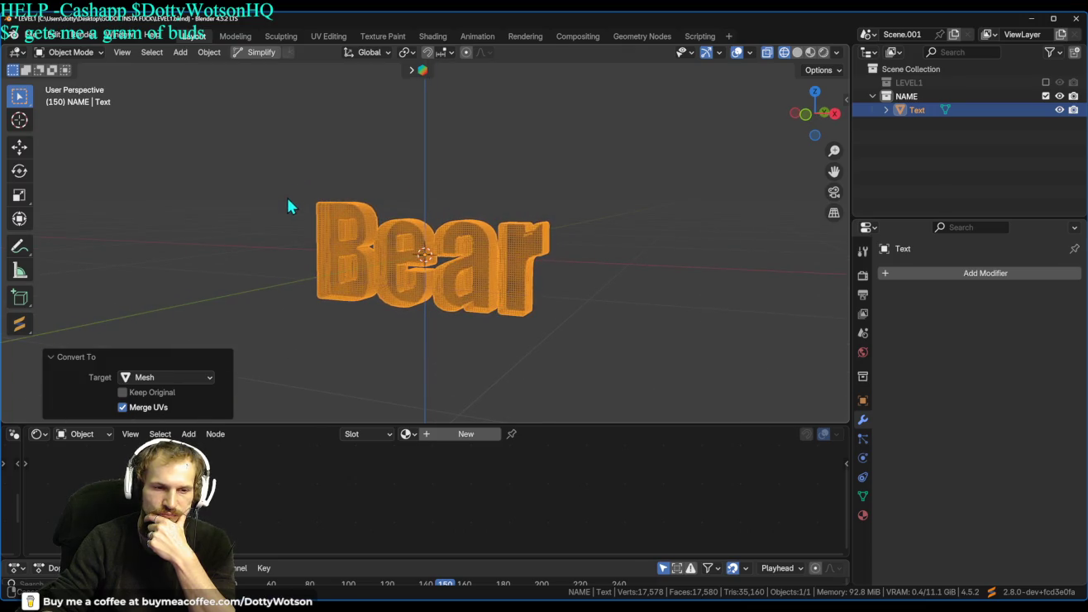
left_click(862, 514)
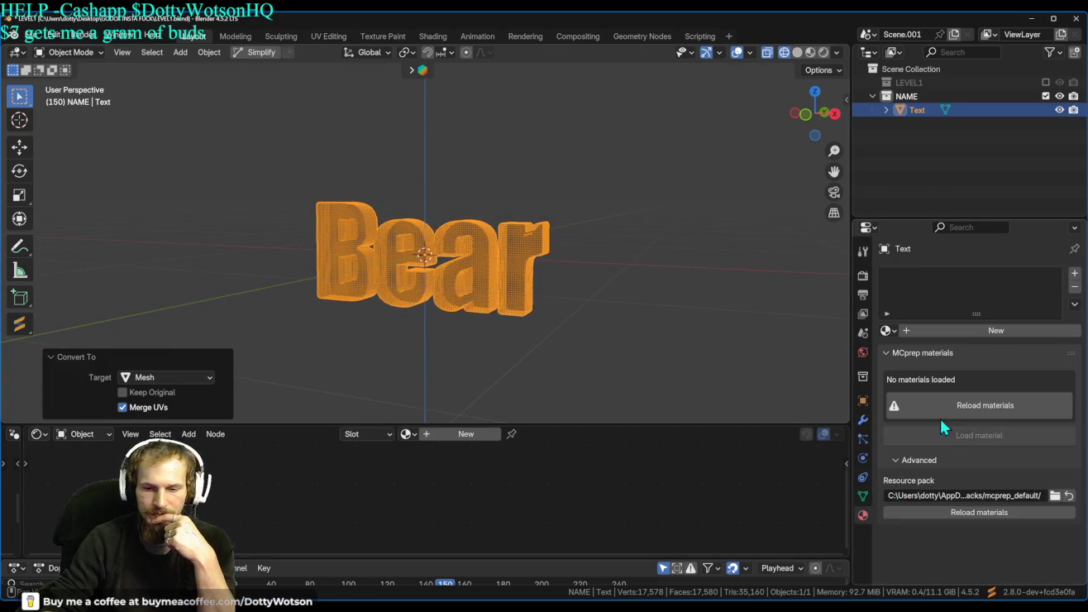
Create a new material for the Bear mesh and feed an image texture into its base colour.
left_click(969, 331)
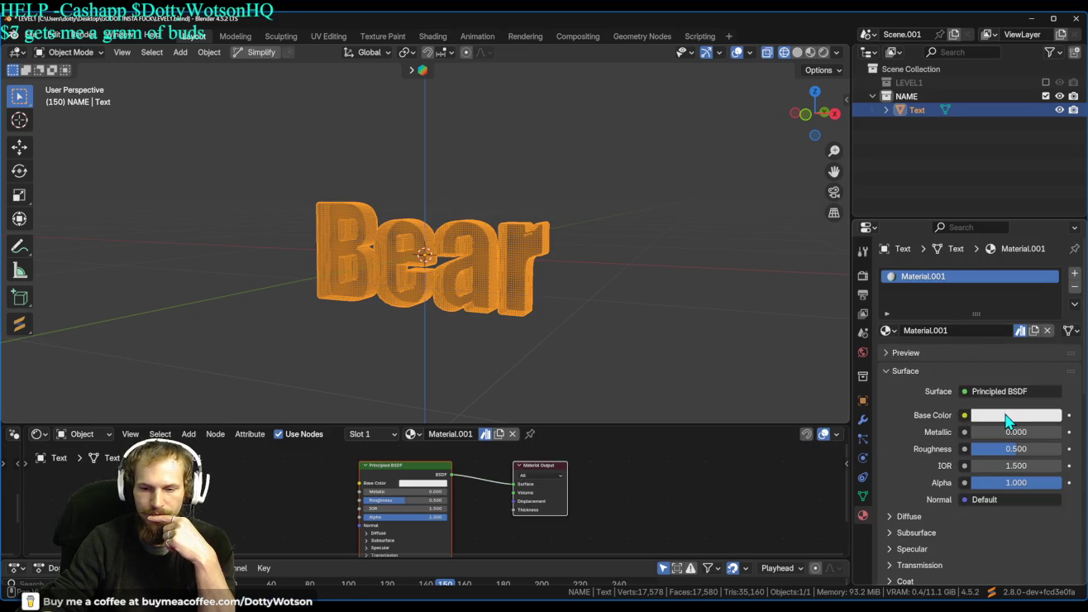
left_click(964, 415)
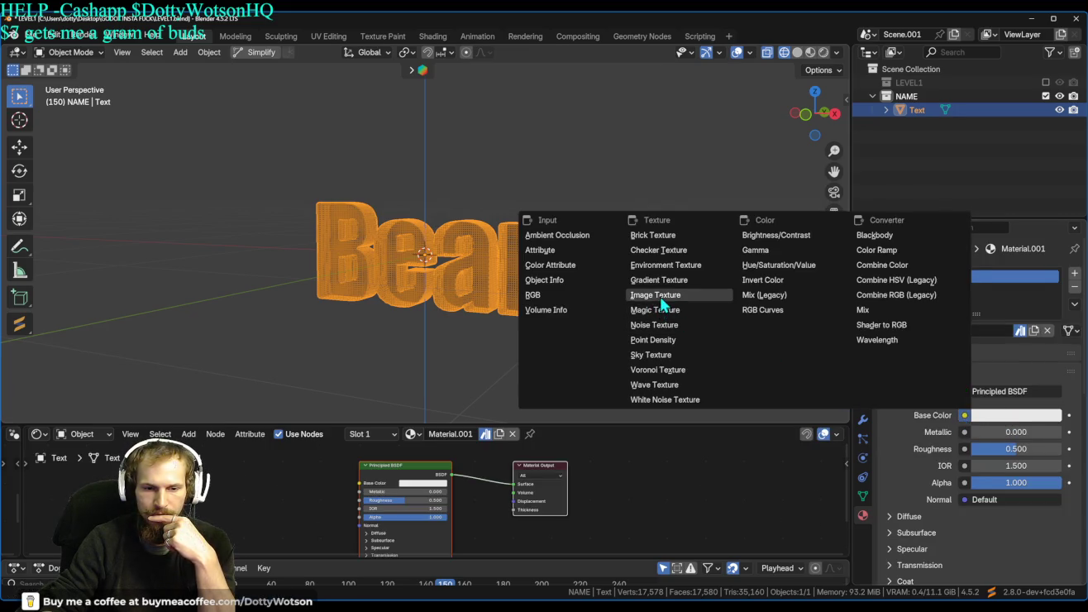
left_click(658, 308)
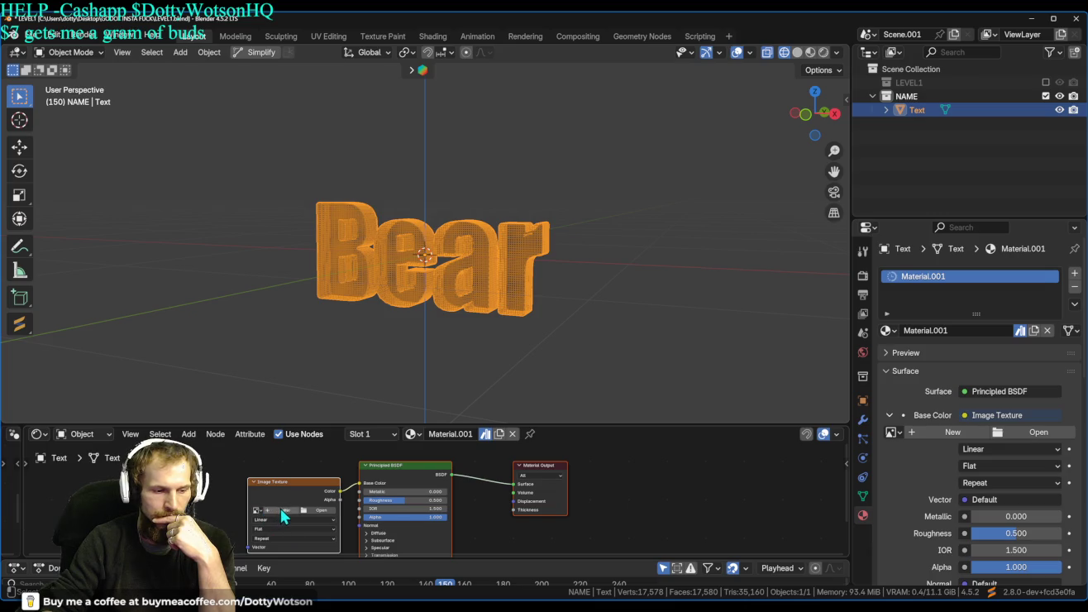
Create a new bright cyan image for the texture, then preview the Bear in rendered shading.
left_click(287, 509)
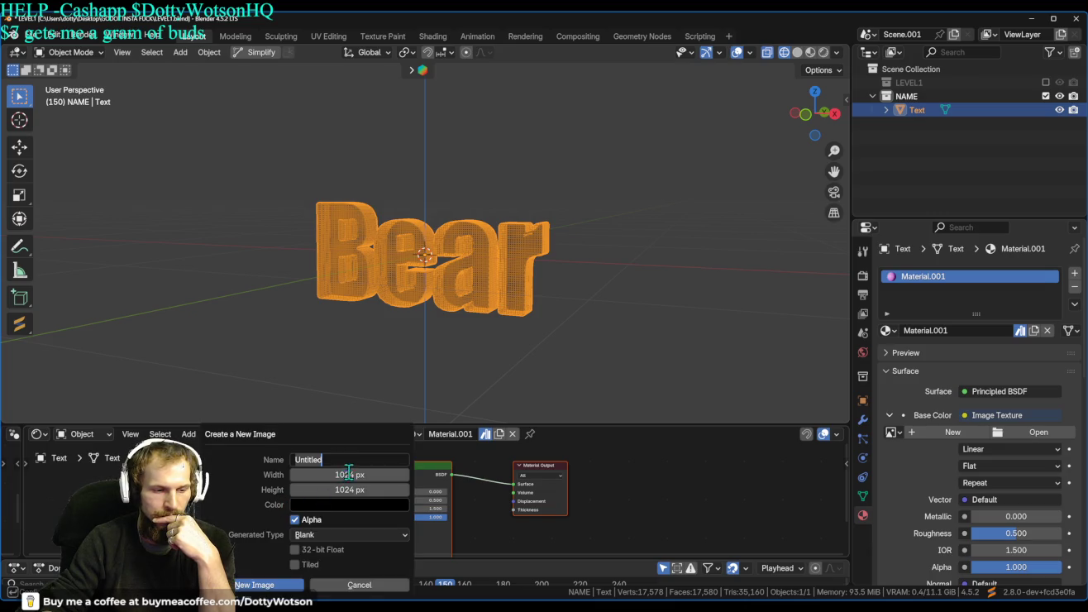
left_click(347, 505)
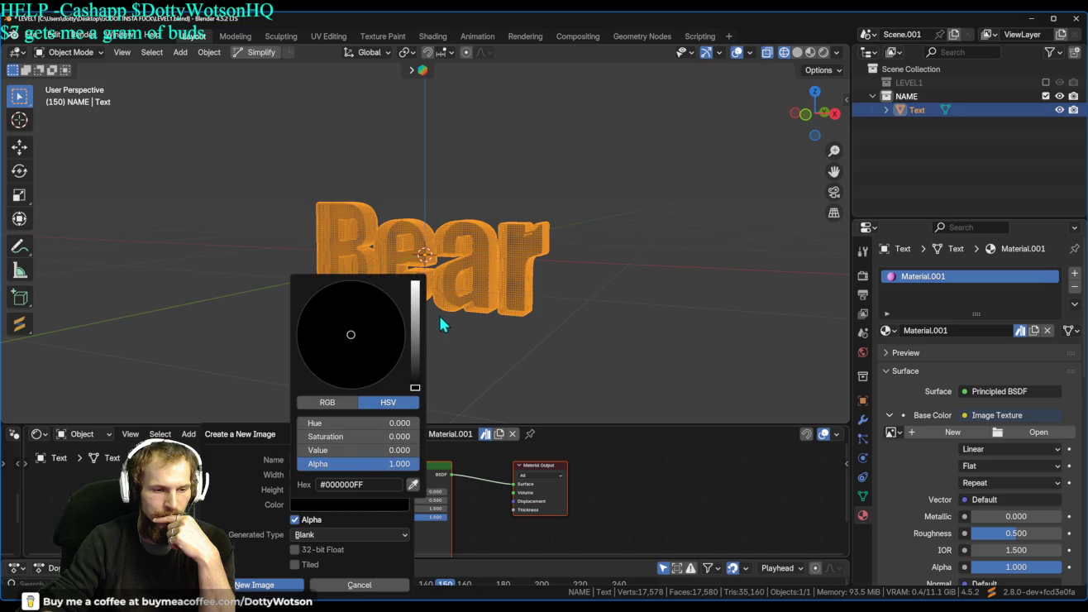
left_click(415, 325)
left_click_drag(415, 325, 415, 284)
left_click(302, 339)
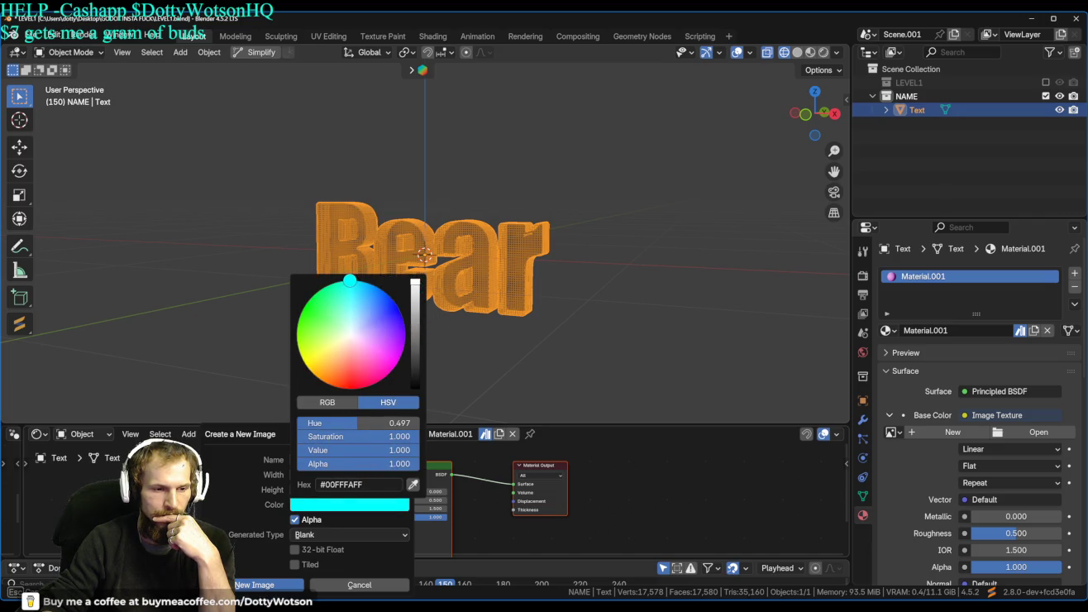
left_click(264, 585)
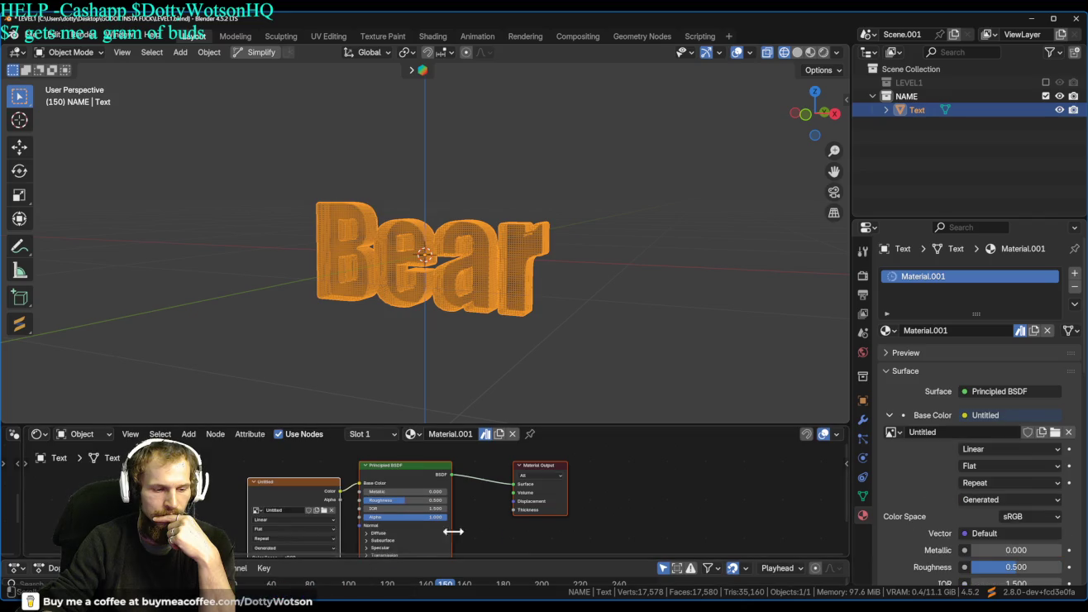
left_click(823, 53)
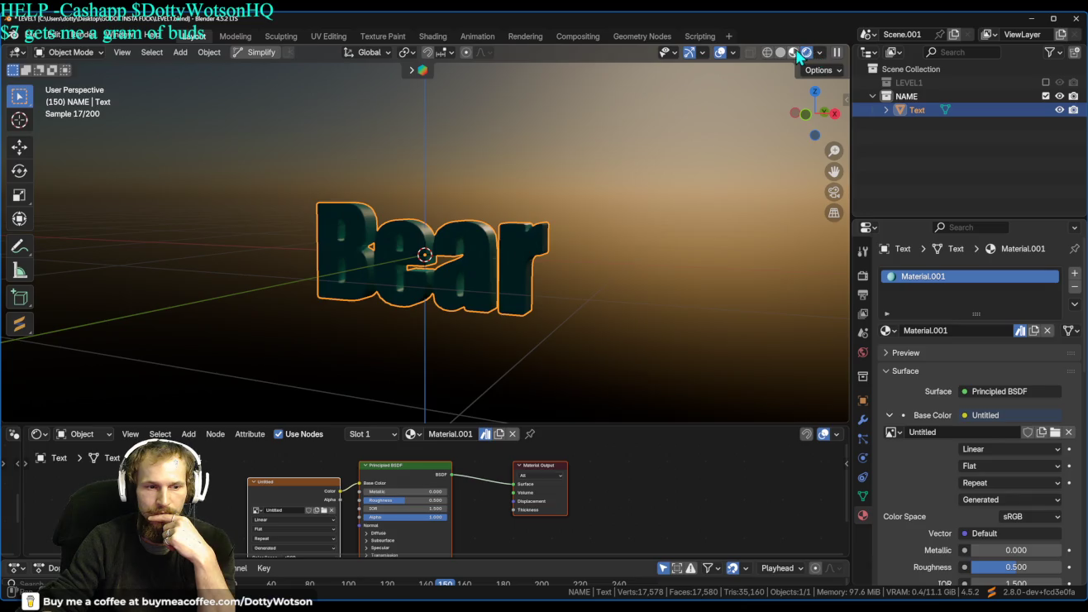
Try Material Preview and Solid shading with Object, Random, Attribute and Texture colouring, ending on Solid.
left_click(795, 52)
left_click(836, 53)
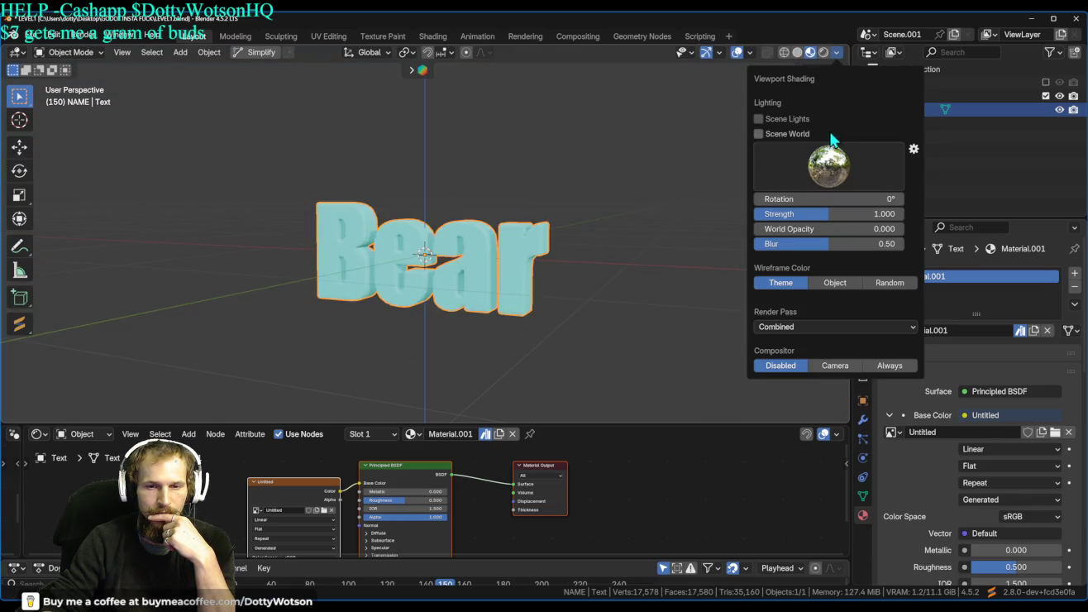
left_click(797, 51)
left_click(838, 52)
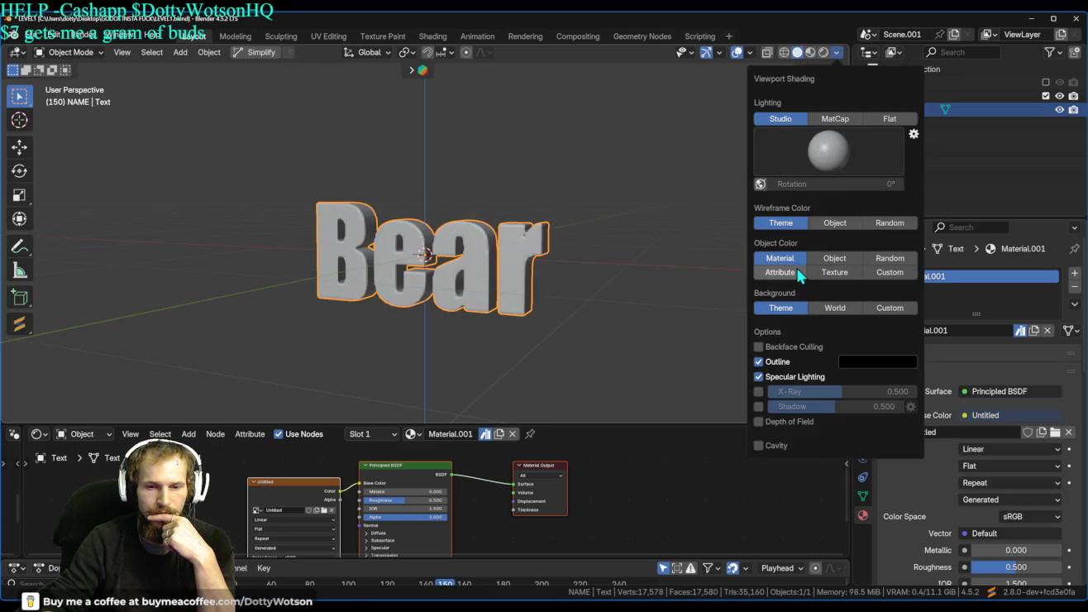
left_click(835, 257)
left_click(890, 257)
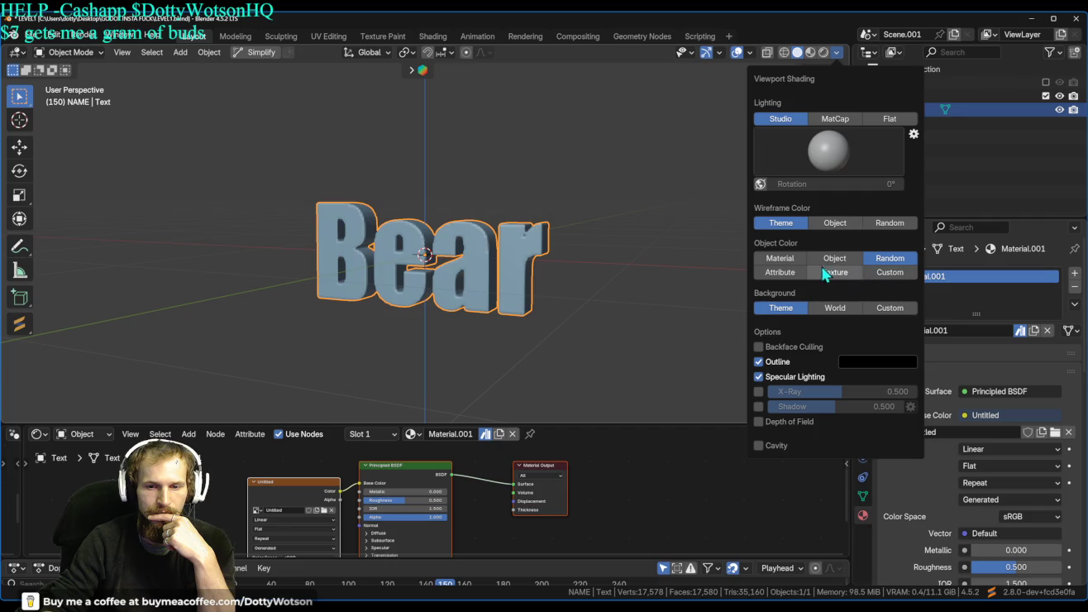
left_click(781, 273)
left_click(821, 273)
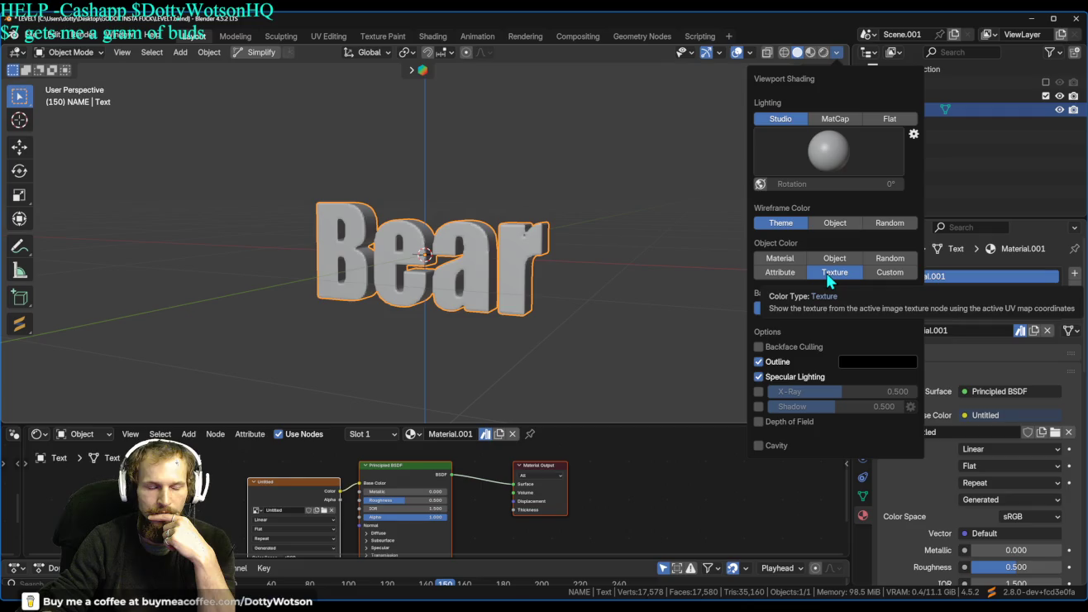
left_click(781, 273)
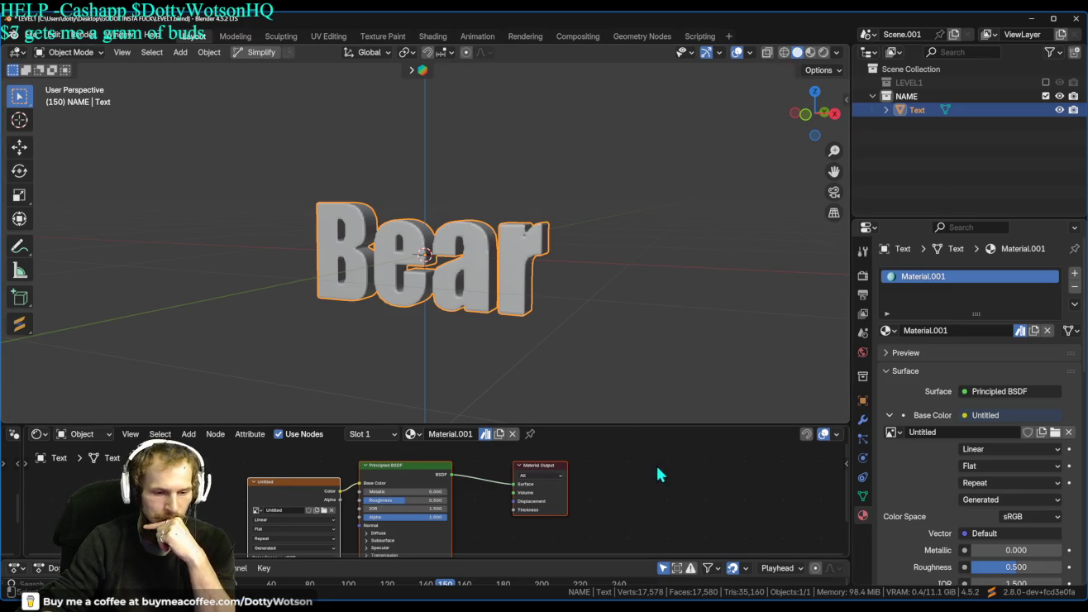
Clear Material.001's asset mark so it is no longer an asset.
left_click(485, 437)
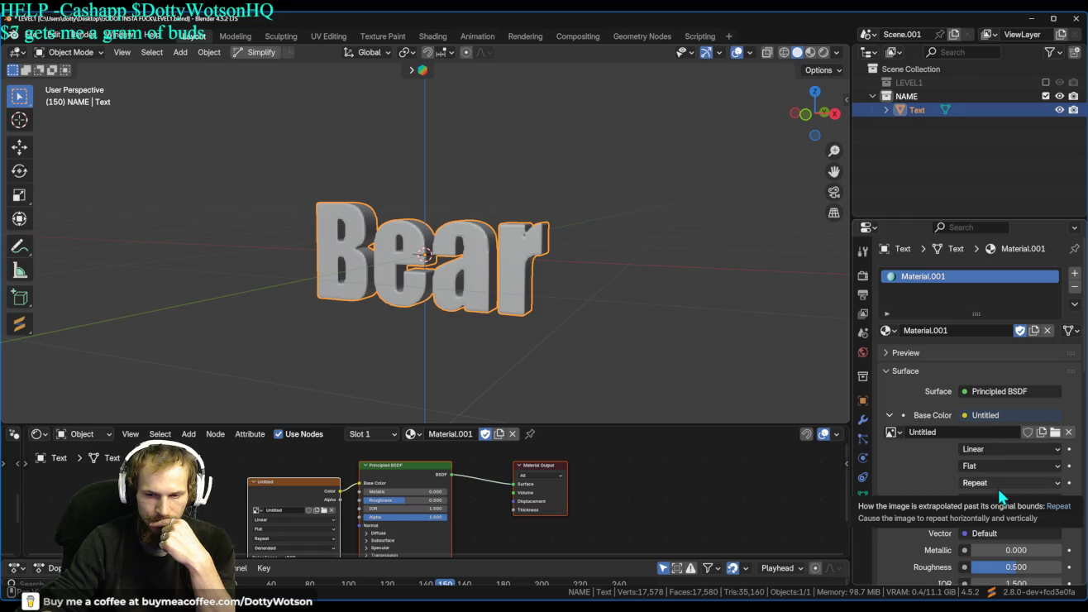
scroll(968, 493, "down", 4)
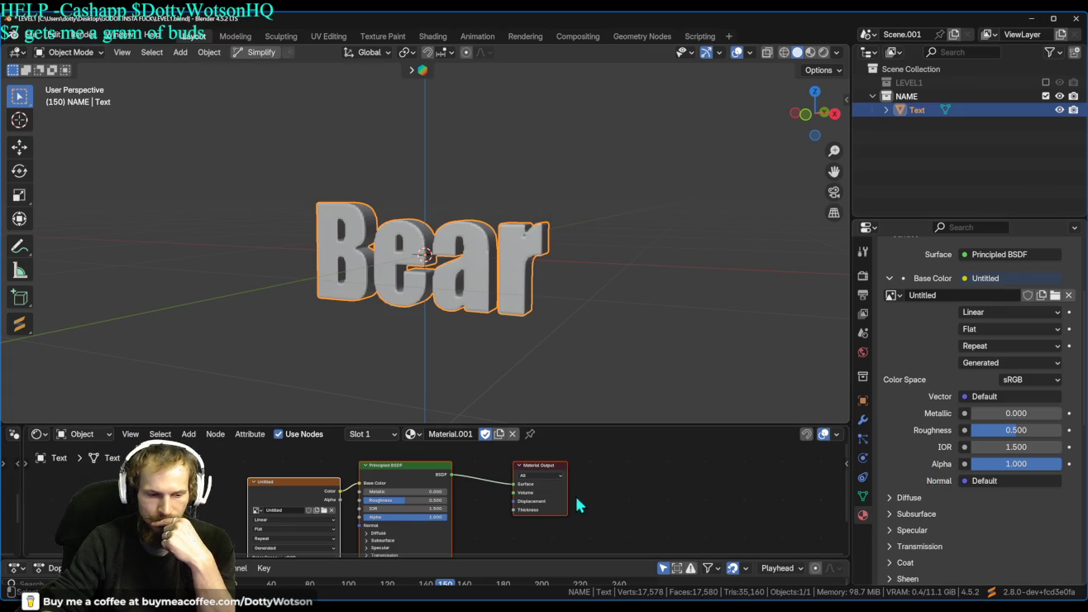
left_click(31, 37)
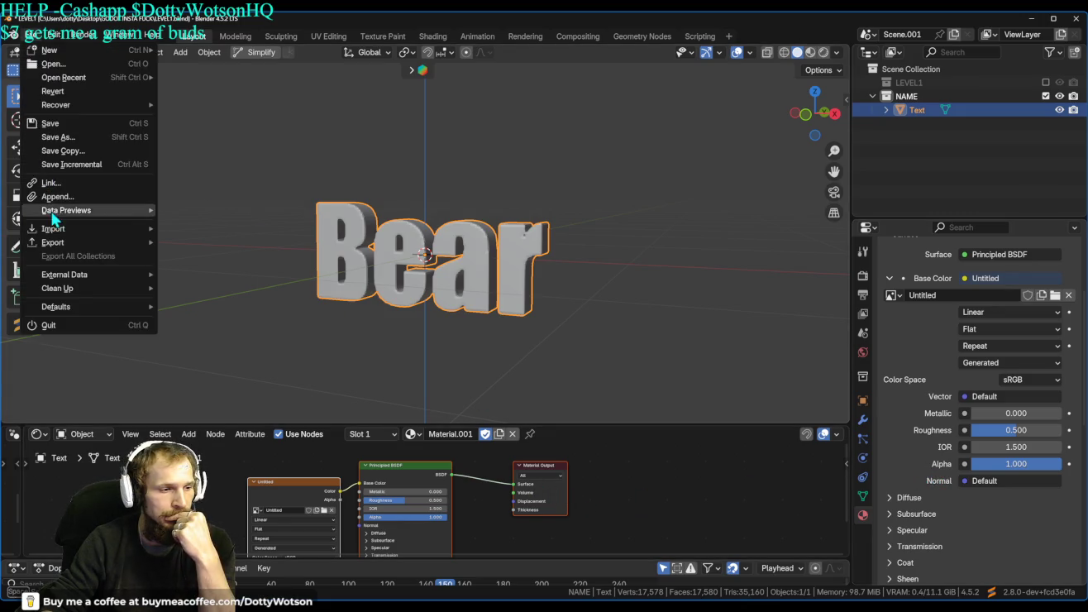
Export the Bear scene from Blender as a glTF 2.0 file.
mouse_move(63, 242)
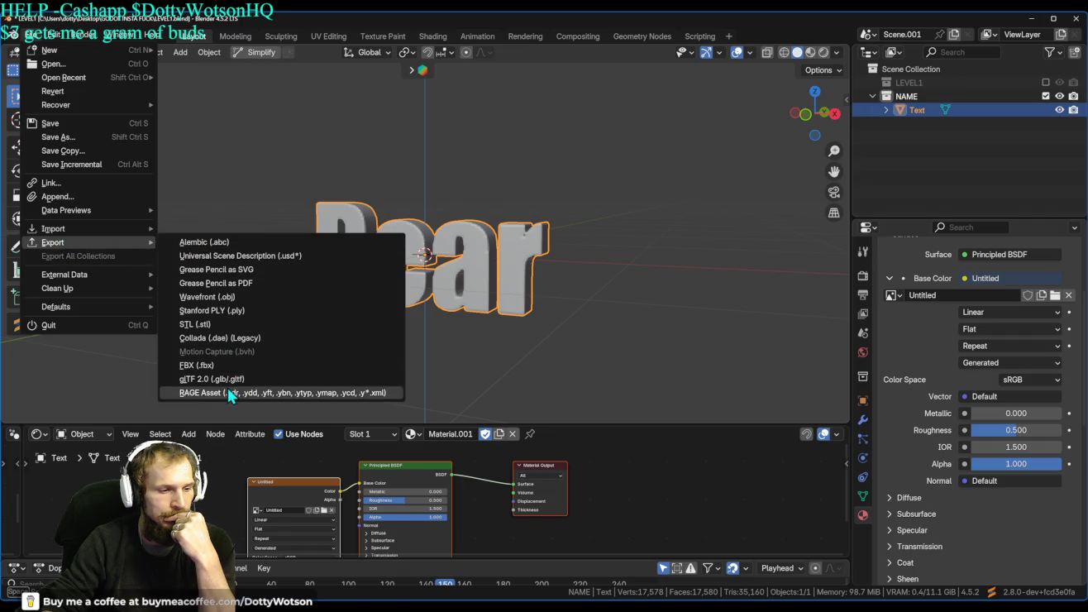
left_click(337, 378)
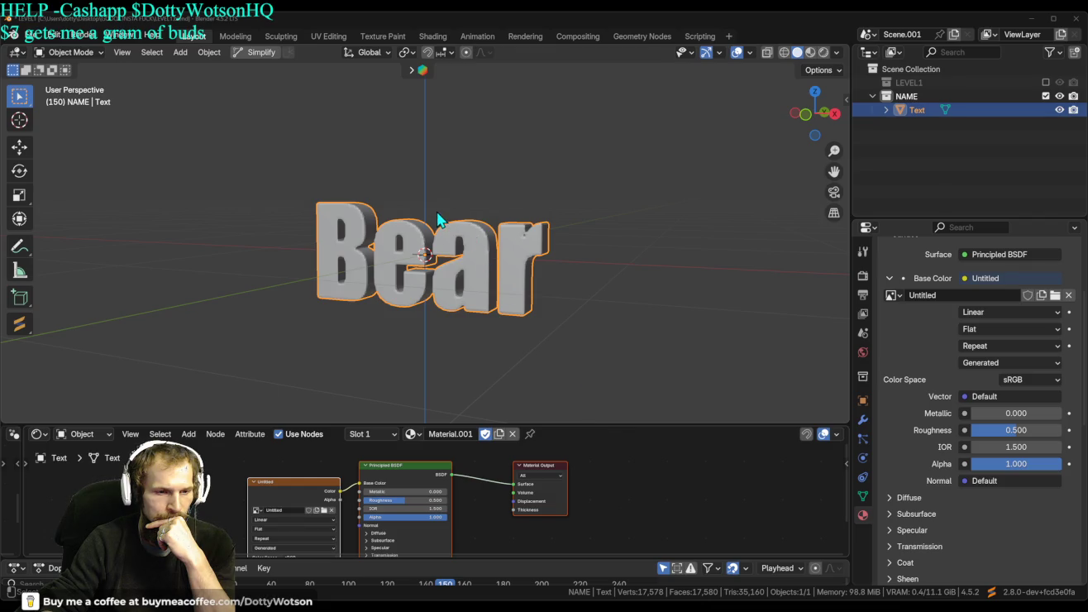
left_click(784, 477)
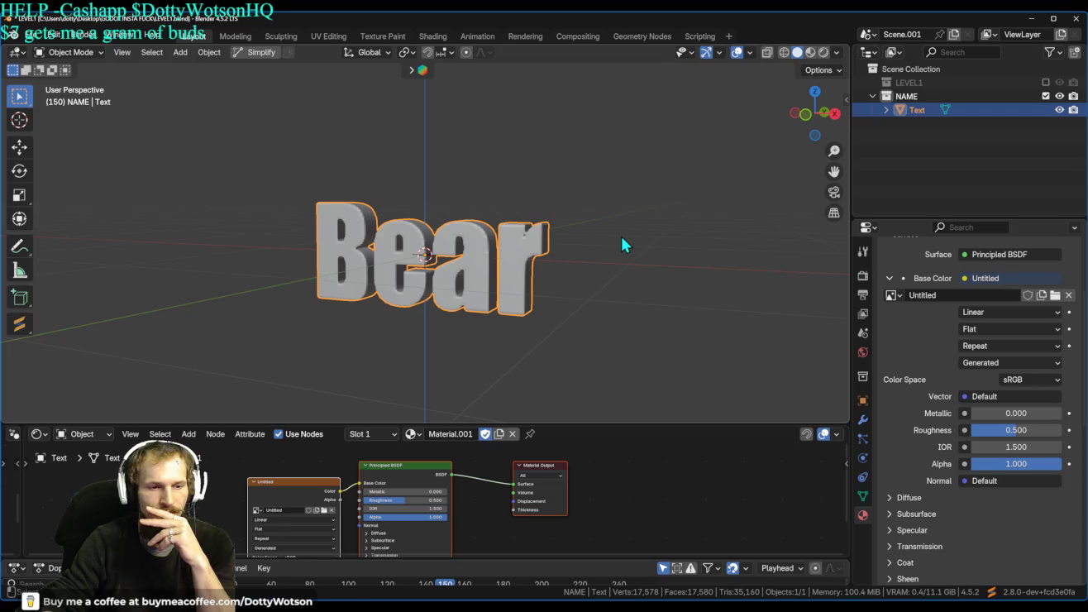
left_click(34, 38)
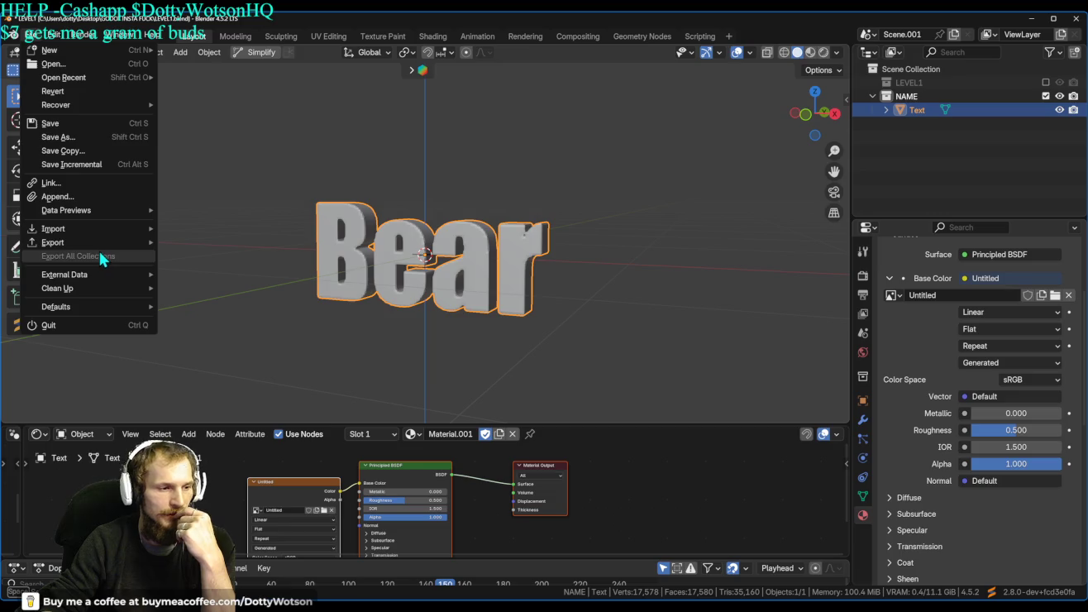
Export the Bear to glTF 2.0 once more, then minimise Blender to return to Godot.
mouse_move(74, 242)
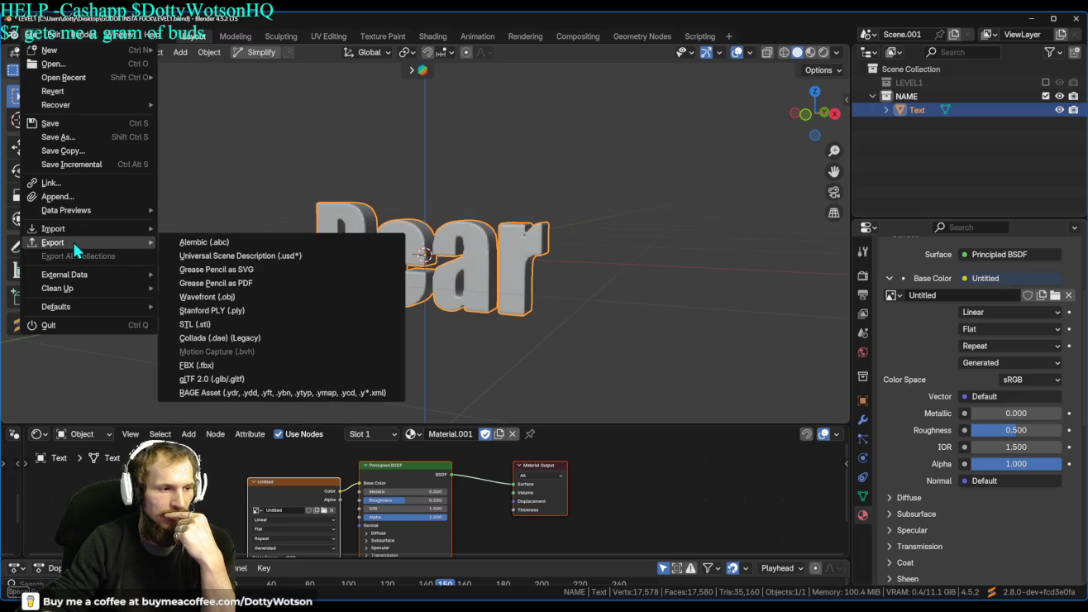
left_click(243, 377)
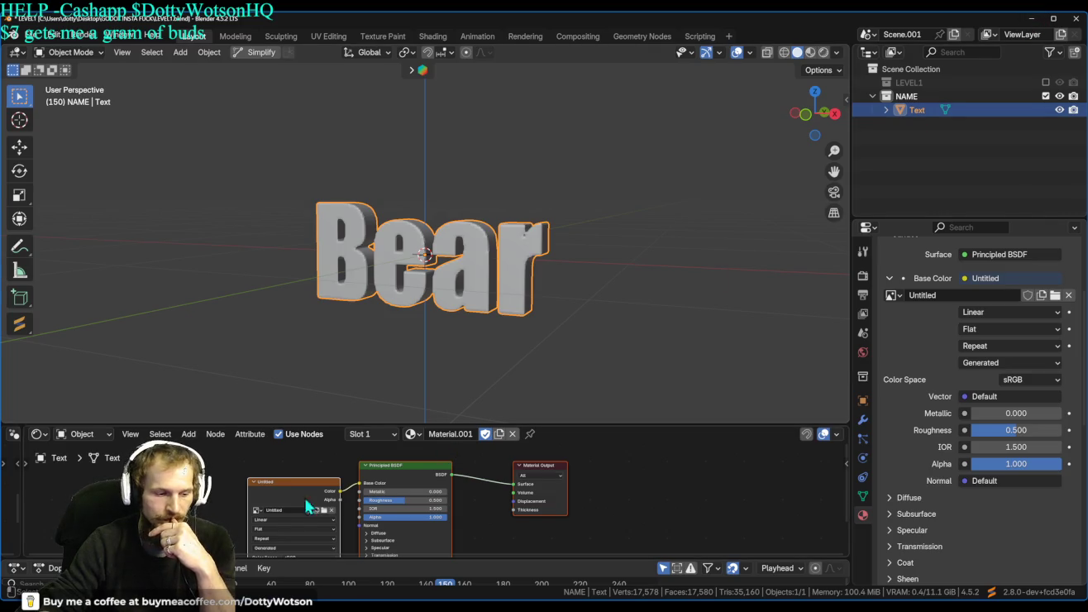
left_click(1036, 20)
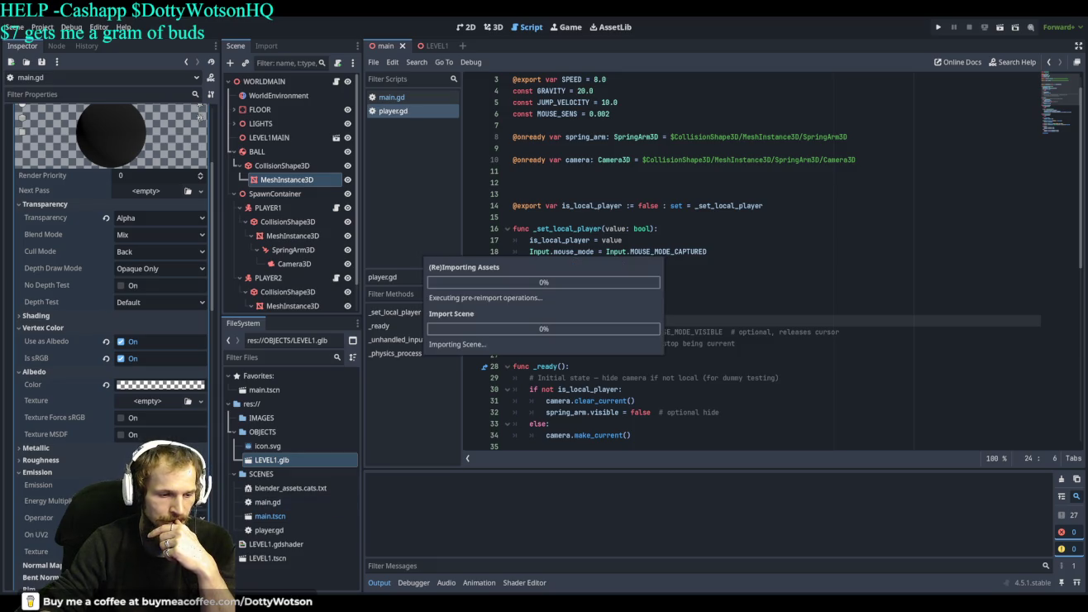
Select the imported BEAR.glb in the SCENES folder and show the 3D scene view.
scroll(291, 499, "down", 1)
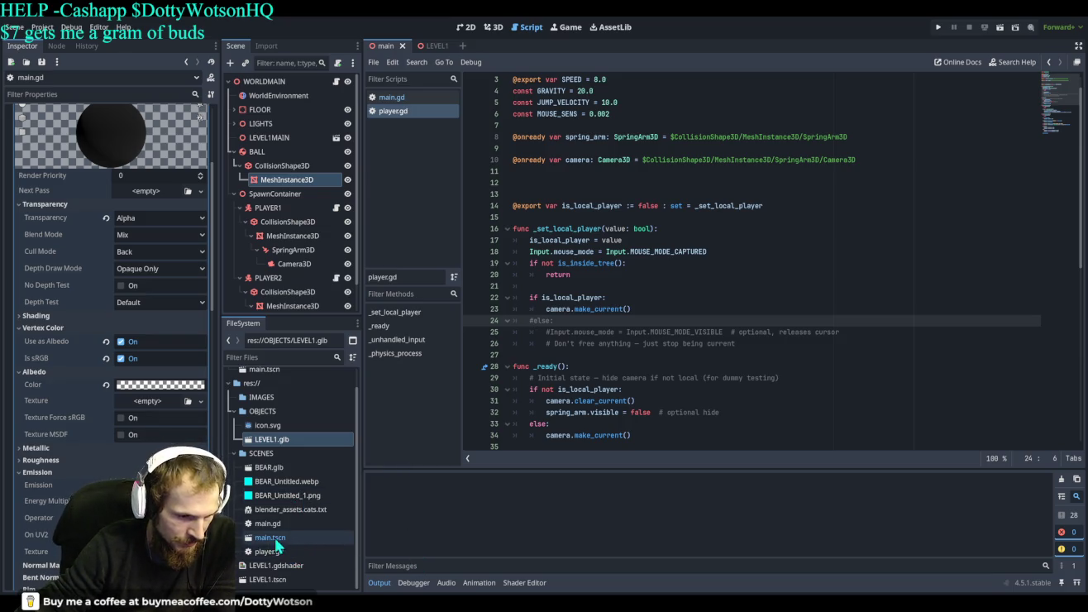
mouse_move(270, 469)
left_mouse_down()
mouse_move(335, 452)
mouse_move(296, 449)
mouse_move(272, 464)
left_mouse_up()
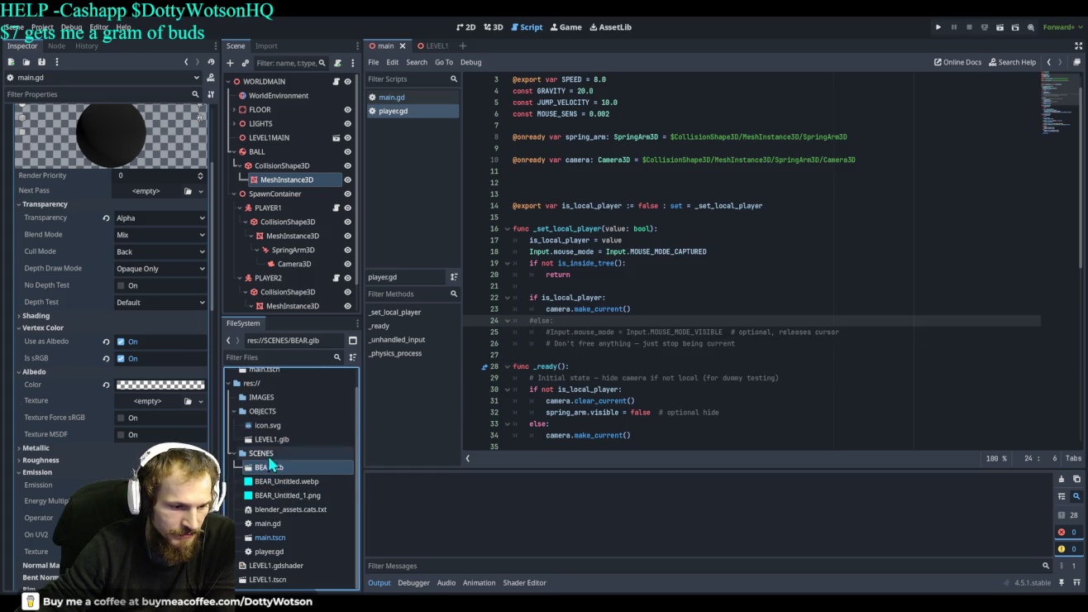
left_click(490, 27)
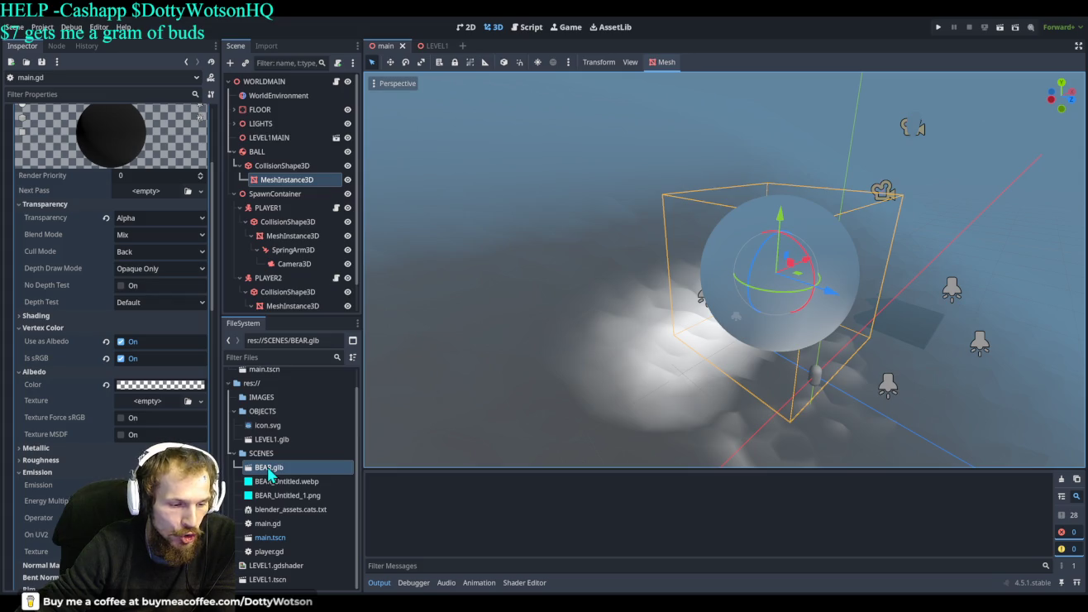
Drop BEAR.glb into the 3D viewport and scale it taller, wider and deeper.
mouse_move(264, 471)
left_mouse_down()
mouse_move(572, 315)
mouse_move(635, 324)
mouse_move(736, 281)
mouse_move(796, 232)
mouse_move(666, 321)
mouse_move(660, 345)
mouse_move(661, 236)
mouse_move(680, 291)
left_mouse_up()
left_click(421, 62)
mouse_move(660, 241)
left_mouse_down()
mouse_move(664, 140)
mouse_move(735, 196)
mouse_move(722, 276)
mouse_move(681, 277)
mouse_move(828, 139)
mouse_move(844, 16)
mouse_move(778, 77)
left_mouse_up()
mouse_move(657, 236)
left_mouse_down()
mouse_move(644, 160)
mouse_move(683, 239)
left_mouse_up()
left_click_drag(697, 311, 701, 318)
left_click_drag(776, 346, 791, 360)
left_click_drag(709, 276, 768, 266)
mouse_move(658, 239)
left_mouse_down()
mouse_move(661, 194)
mouse_move(678, 285)
mouse_move(733, 254)
mouse_move(746, 323)
mouse_move(748, 311)
mouse_move(510, 143)
left_mouse_up()
Raise BEAR, tilt it about 16 degrees, nudge it slightly down, and run the project.
left_click(389, 62)
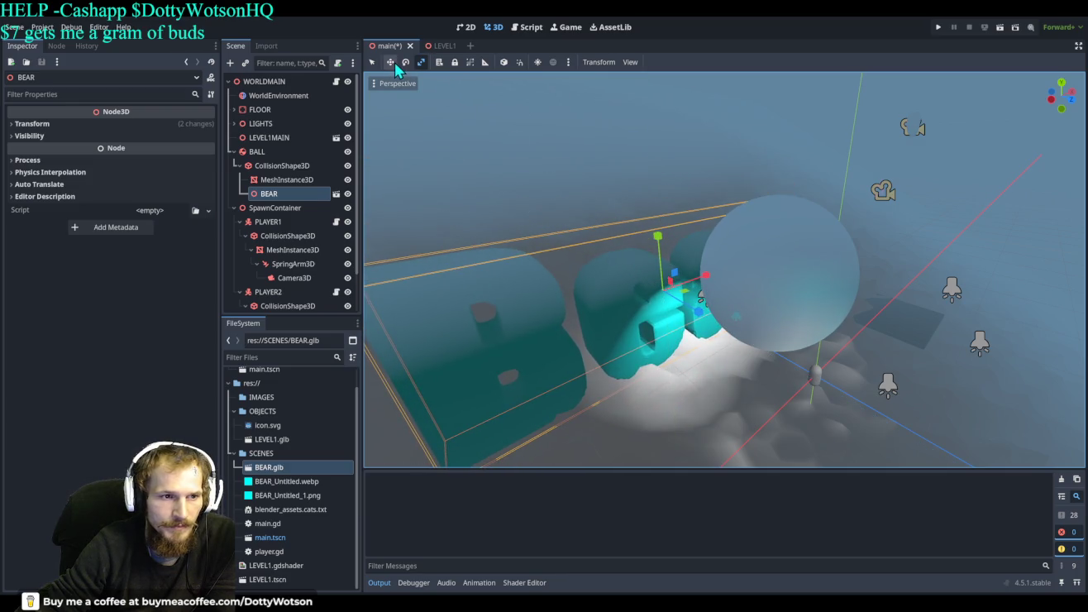
mouse_move(660, 240)
left_mouse_down()
mouse_move(650, 182)
mouse_move(659, 240)
mouse_move(635, 209)
left_mouse_up()
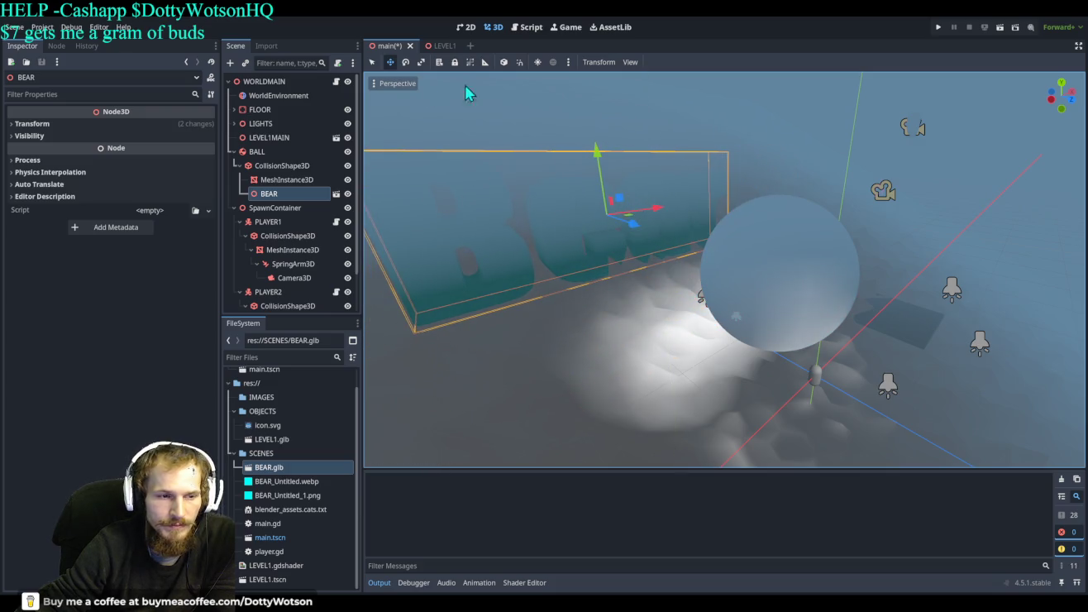
left_click(406, 62)
mouse_move(598, 171)
left_mouse_down()
mouse_move(607, 166)
mouse_move(641, 228)
left_mouse_up()
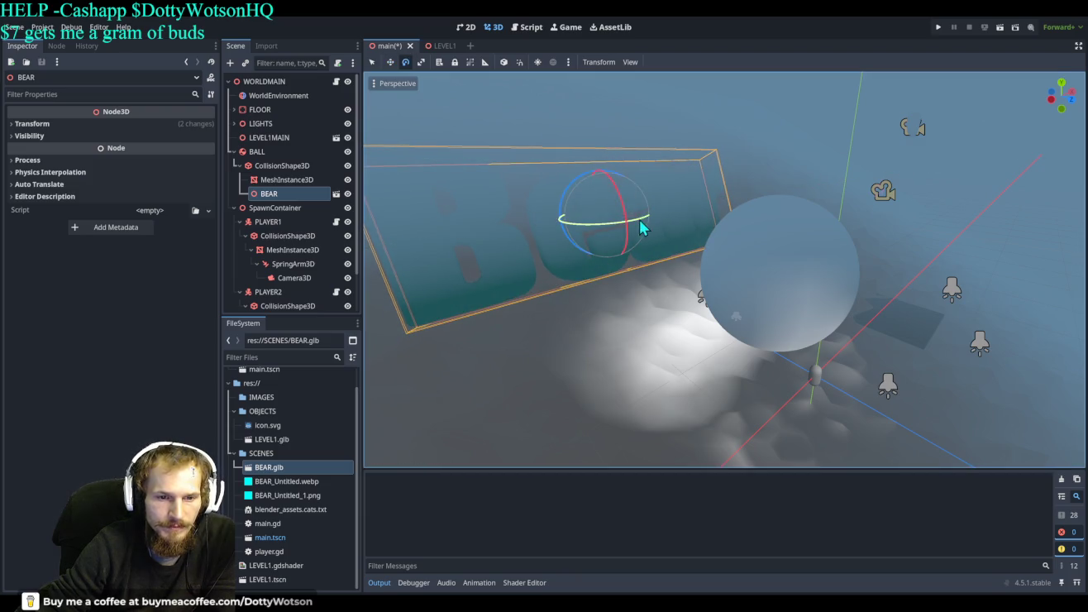
left_click(390, 63)
mouse_move(637, 227)
left_mouse_down()
mouse_move(635, 168)
mouse_move(645, 243)
mouse_move(660, 259)
left_mouse_up()
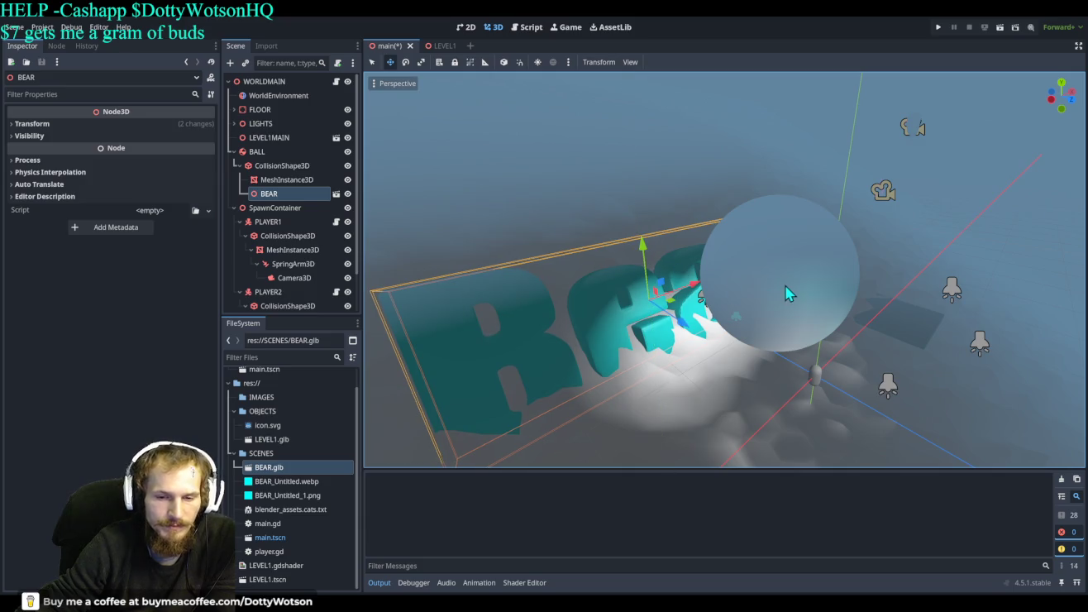
left_click(941, 28)
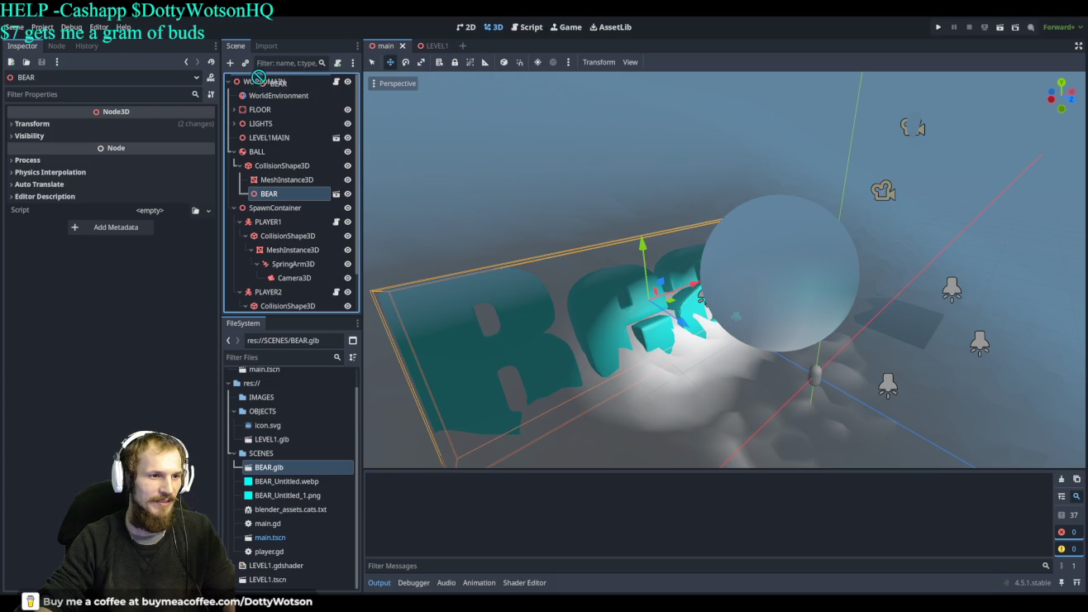
Drag the BEAR node onto WORLDMAIN so it is no longer a child of BALL.
left_click_drag(260, 84, 261, 88)
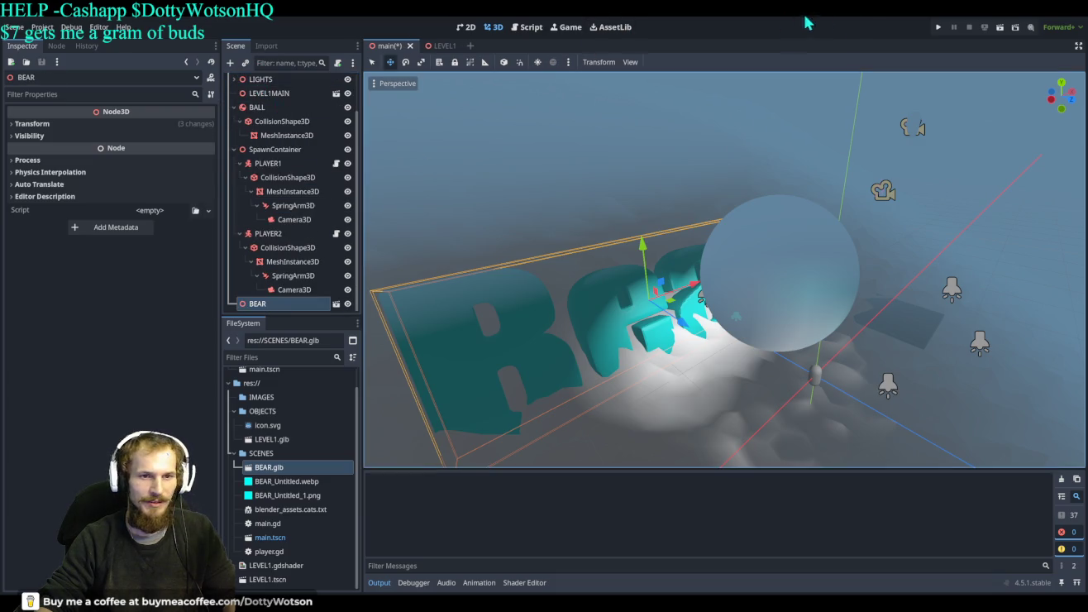
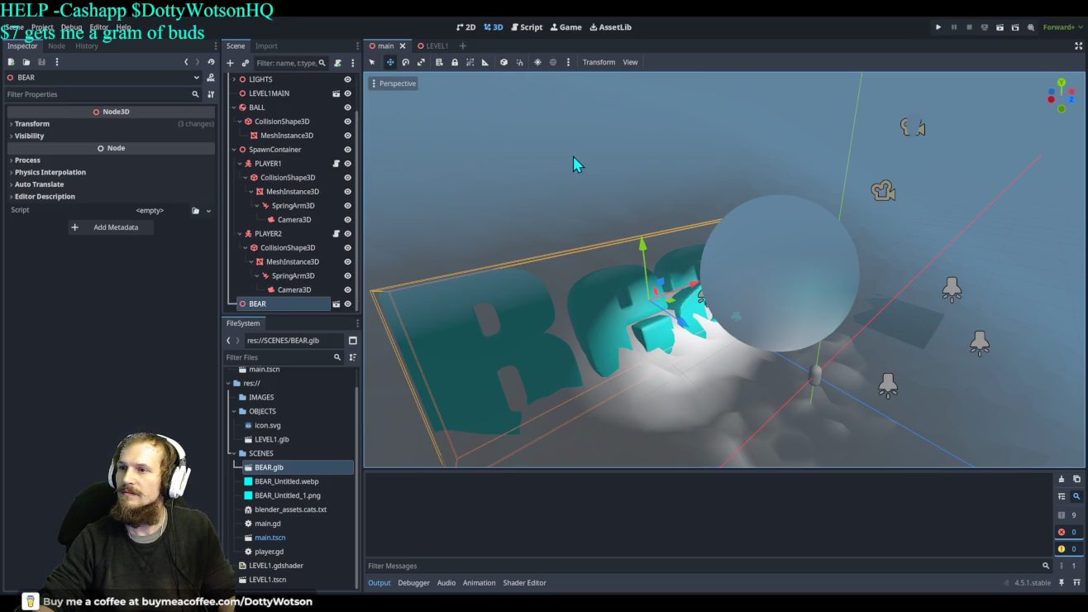
Orbit and zoom the Godot viewport to inspect the imported BEAR text model.
left_click_drag(604, 224, 692, 193)
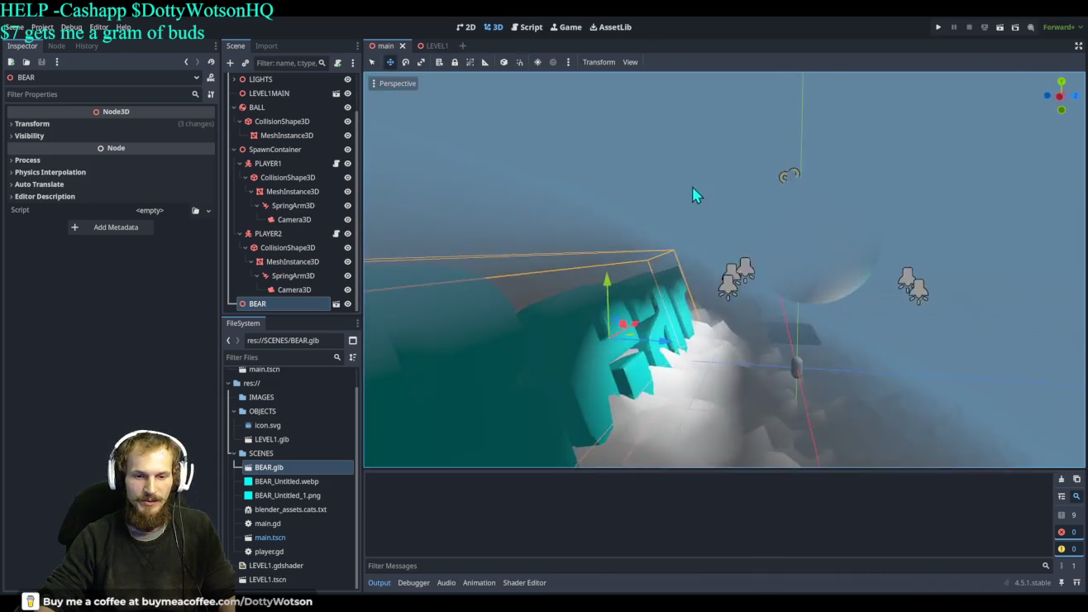
scroll(703, 211, "down", 3)
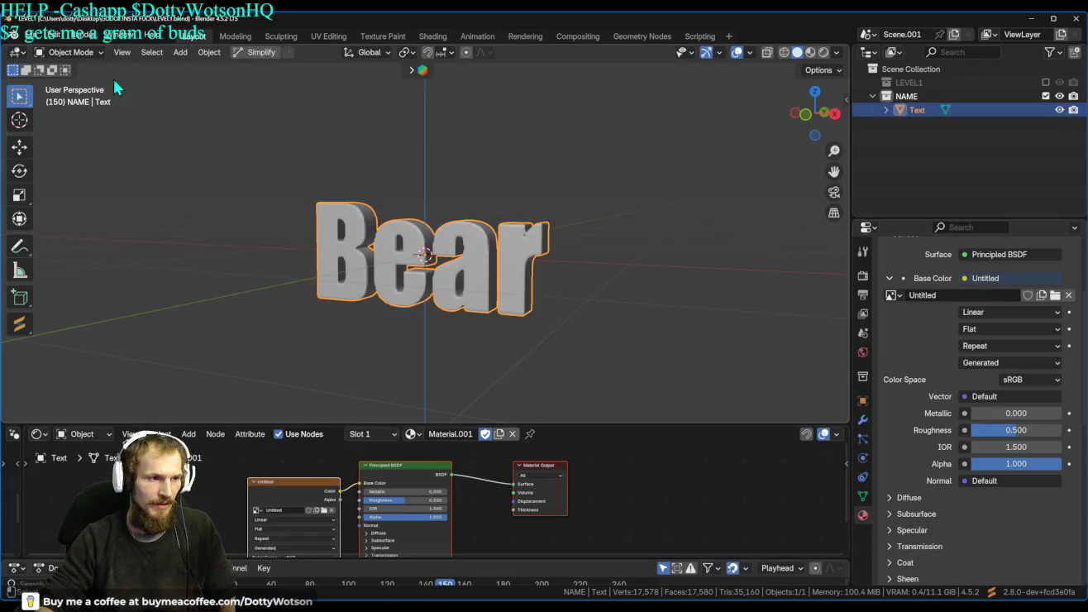
left_click(30, 36)
mouse_move(56, 244)
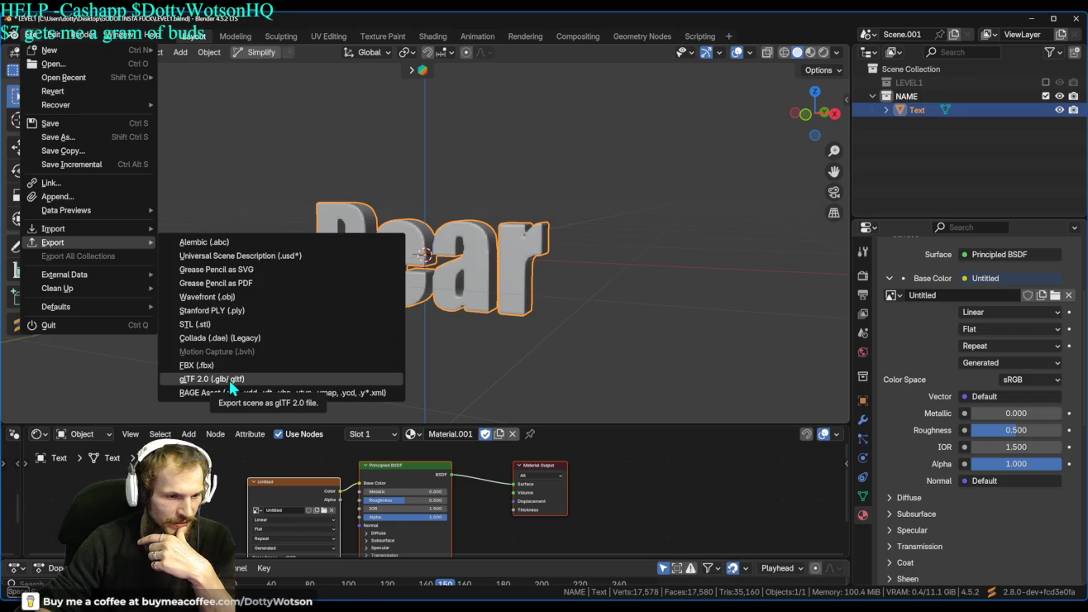
key("Escape")
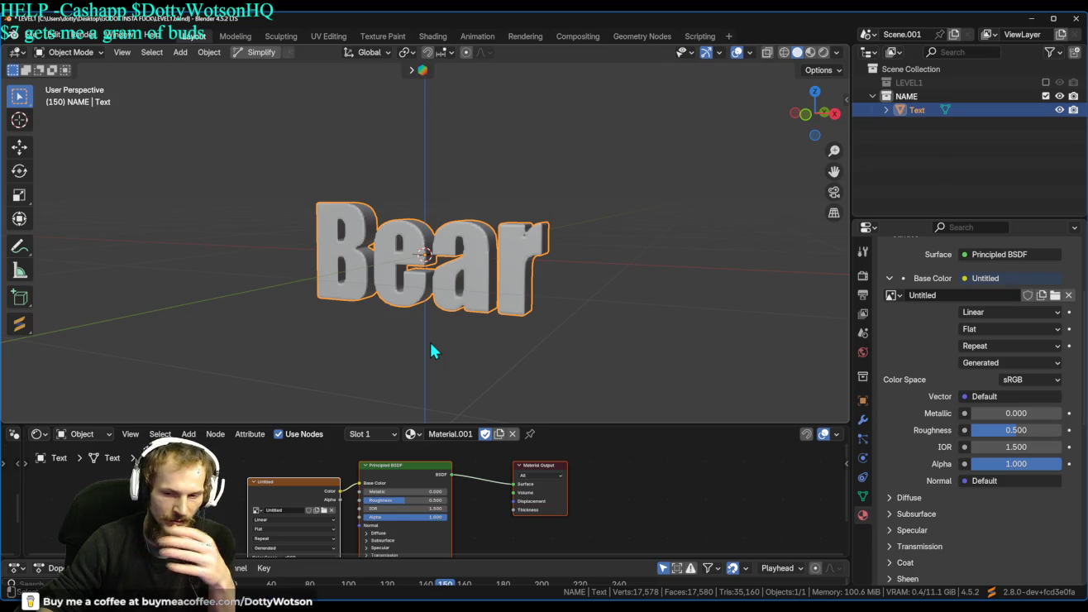
Enlarge the Shader Editor and spread the material nodes apart, moving BSDF and output right.
scroll(585, 502, "down", 2)
left_click_drag(573, 424, 570, 308)
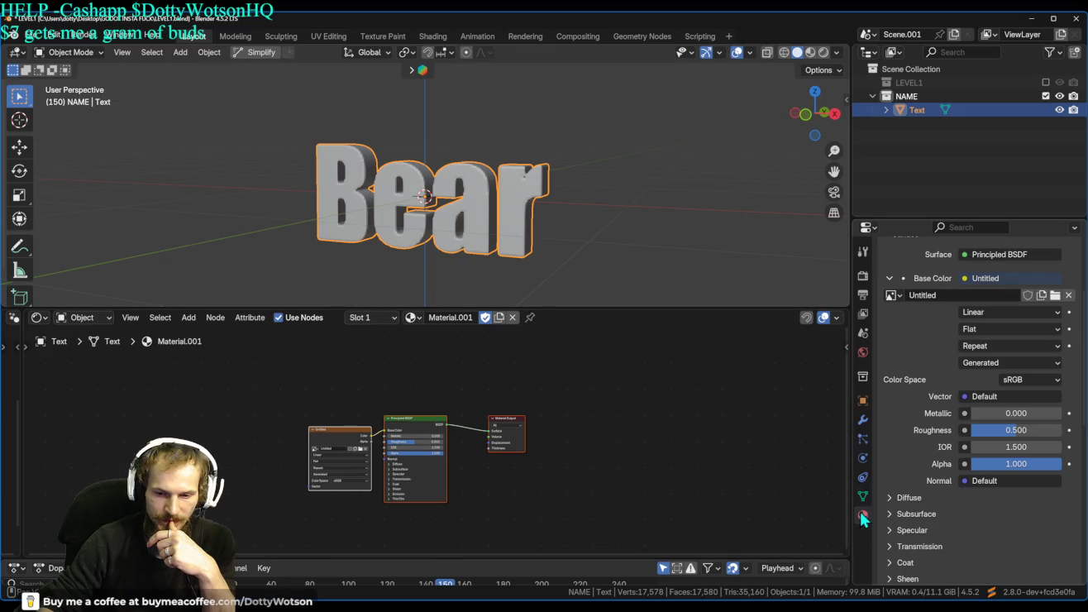
scroll(968, 366, "up", 5)
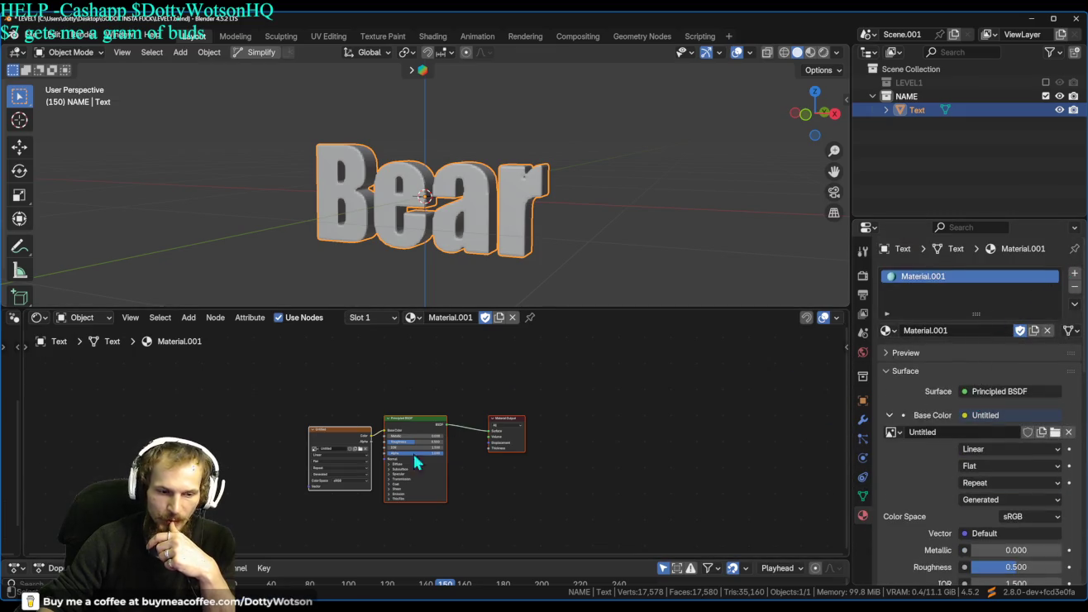
mouse_move(343, 433)
left_mouse_down()
mouse_move(295, 411)
mouse_move(60, 408)
left_mouse_up()
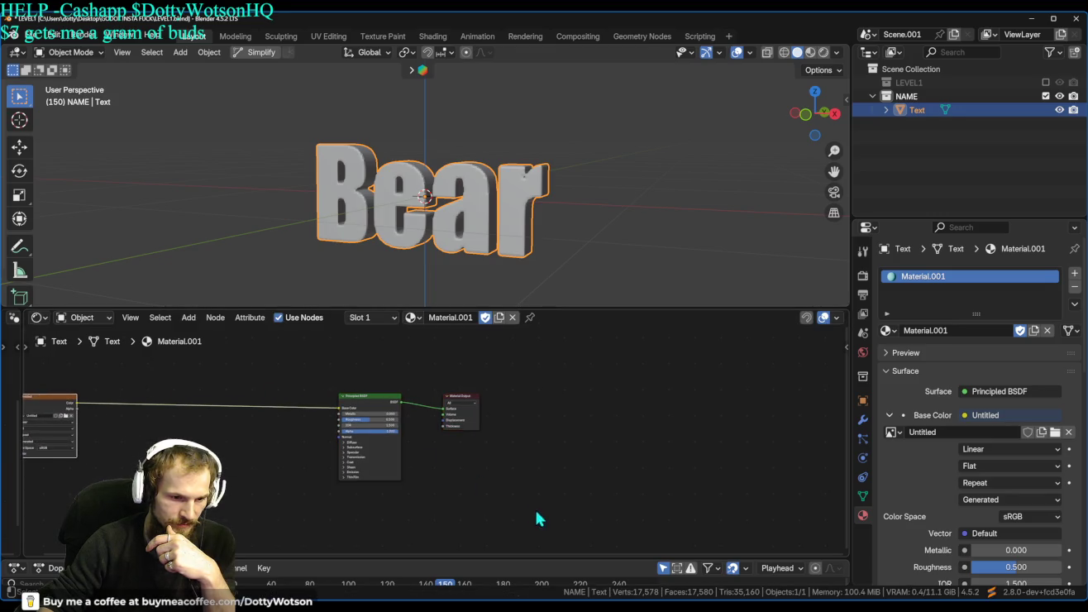
left_click_drag(374, 403, 553, 406)
Insert a Voronoi Texture between the image texture and Principled BSDF, then search Noise from its Color output.
left_click_drag(76, 404, 198, 416)
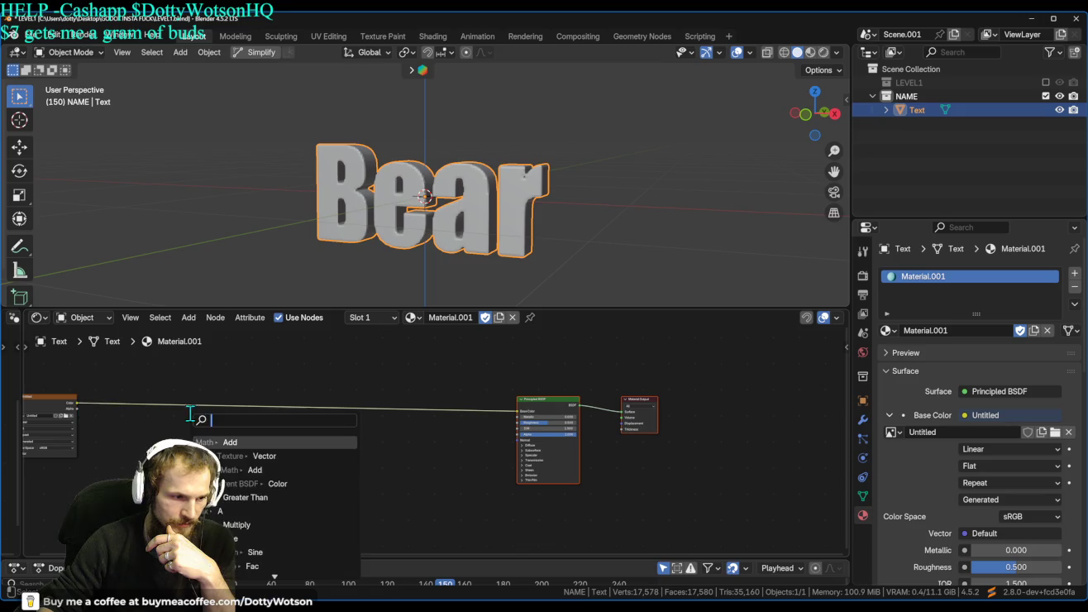
type("VORO")
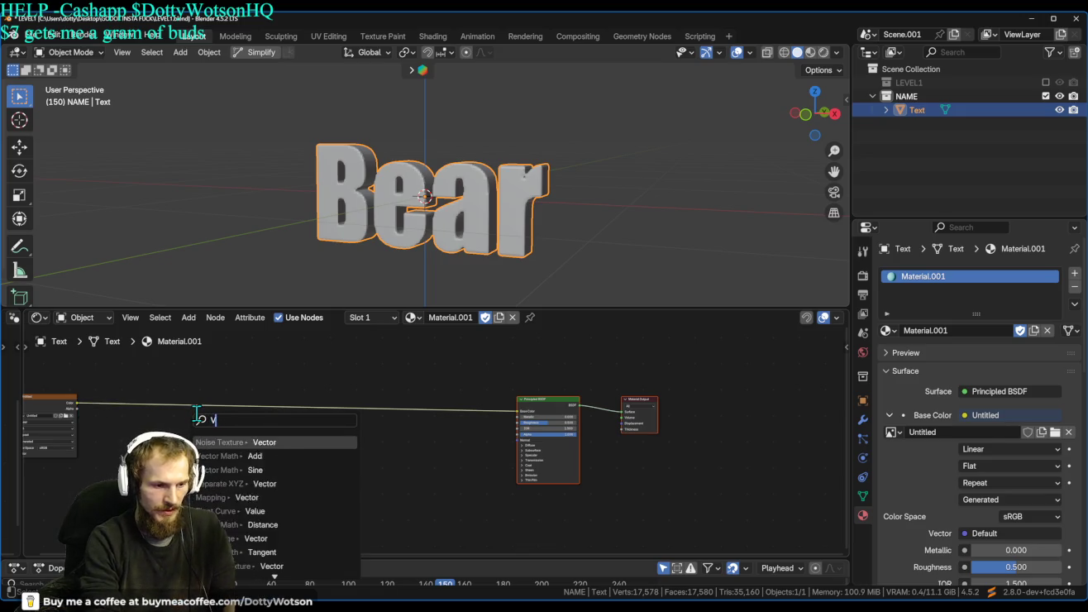
key("Return")
left_click(218, 402)
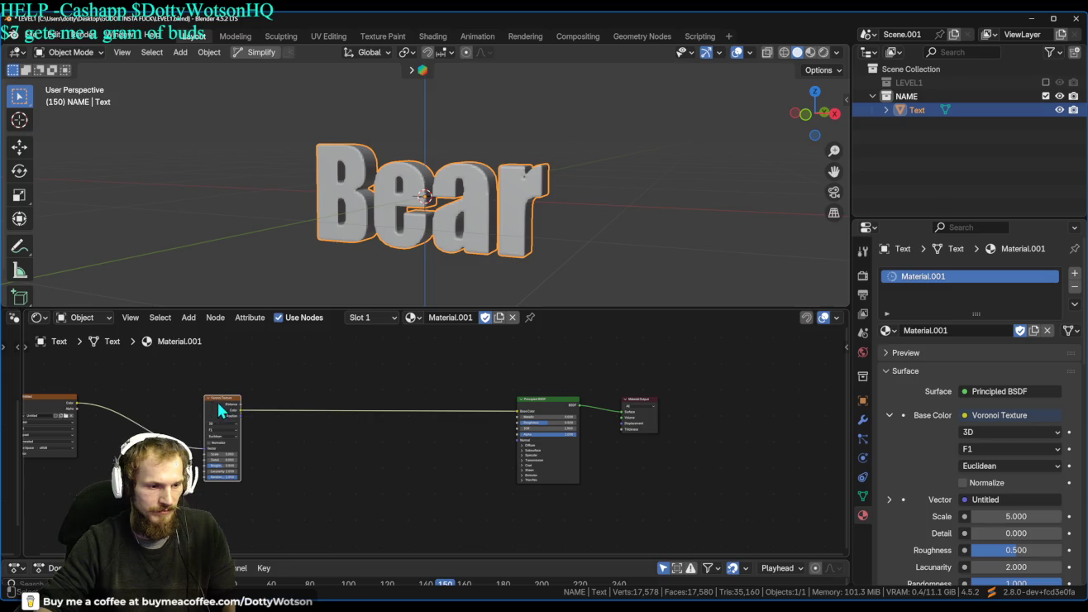
left_click_drag(239, 407, 331, 432)
type("nois")
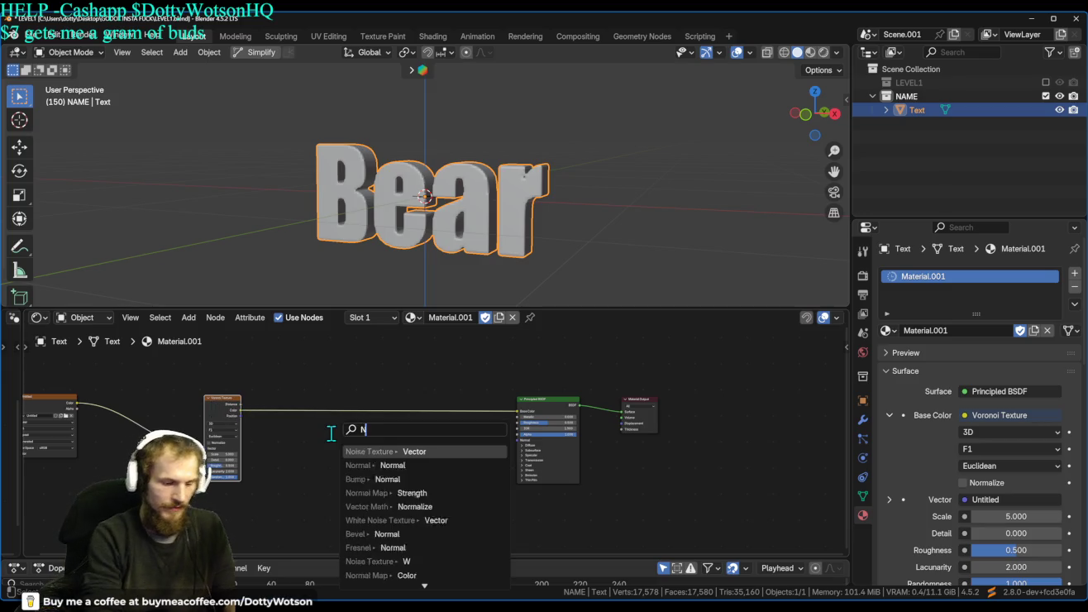